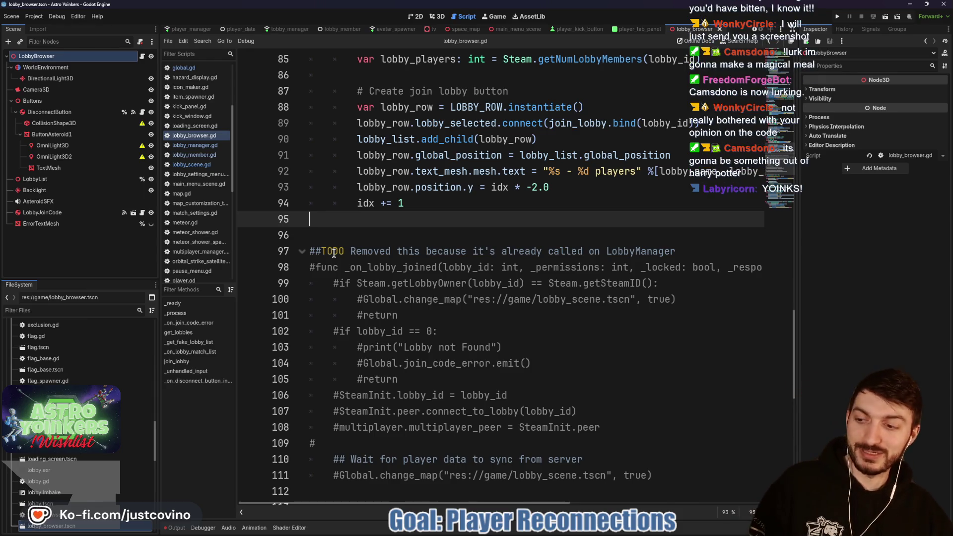
Step: Scroll up through _on_lobby_match_list in lobby_browser.gd, then show the lobby browser scene in 3D
left_click(346, 229)
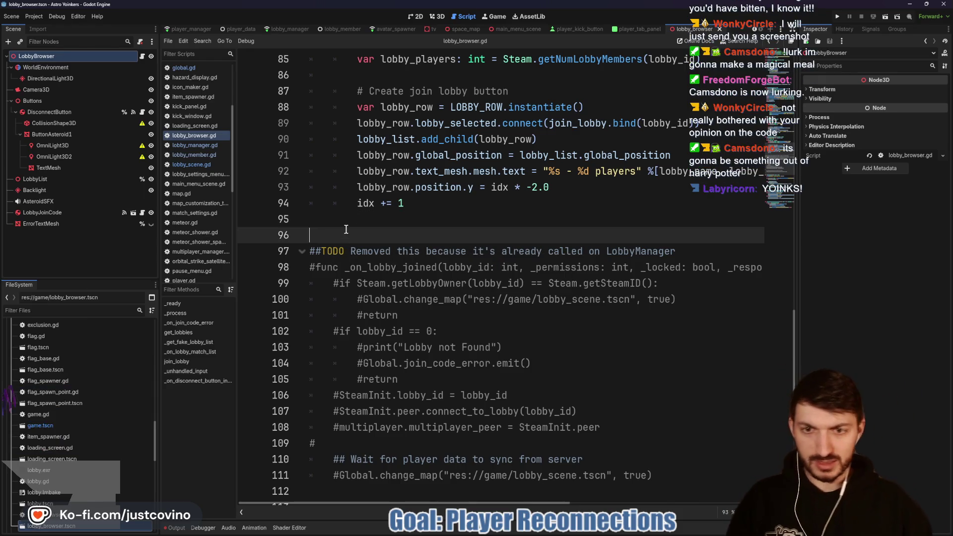
scroll(387, 242, "up", 2)
scroll(387, 243, "up", 2)
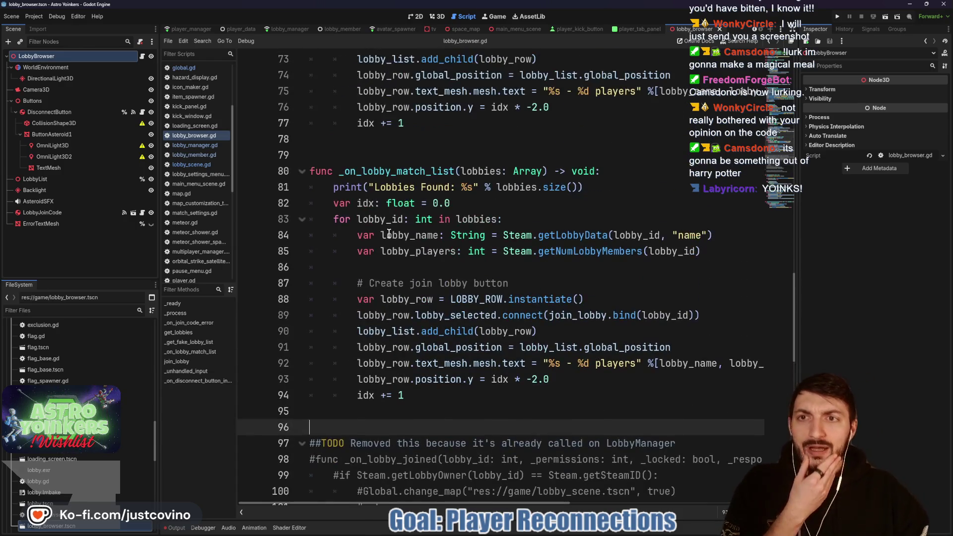
key("ctrl+F2")
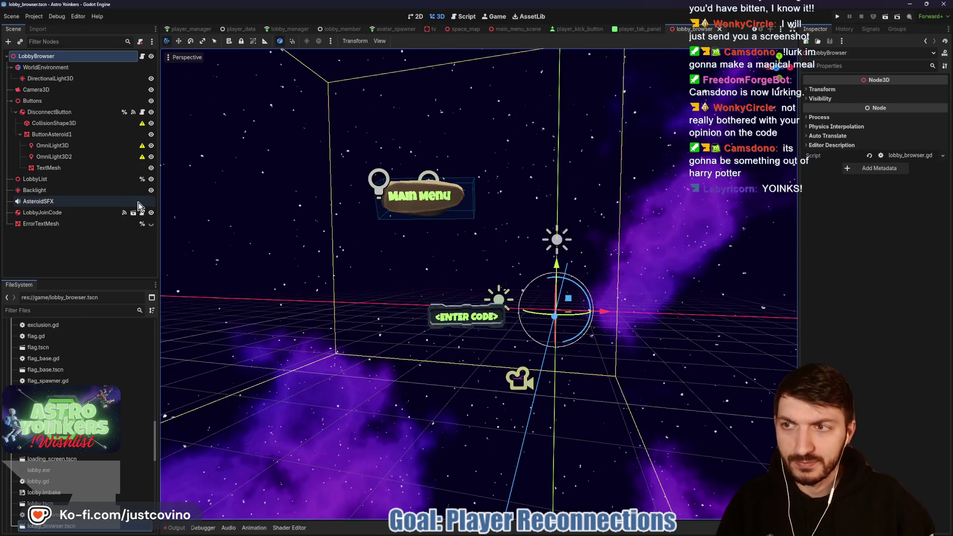
Step: Preview the scene through Camera3D, turn the preview off, then open LobbyJoinCode's script
left_click(44, 90)
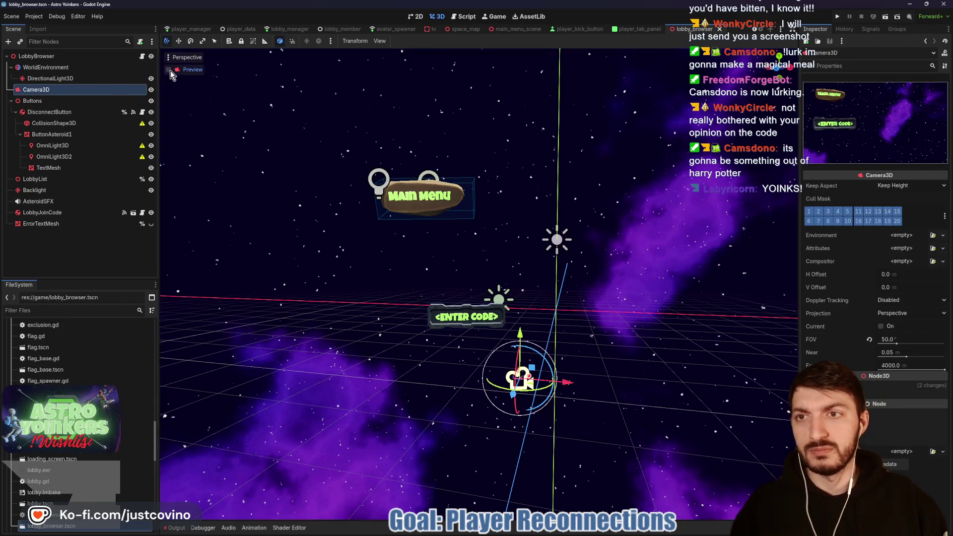
left_click(169, 69)
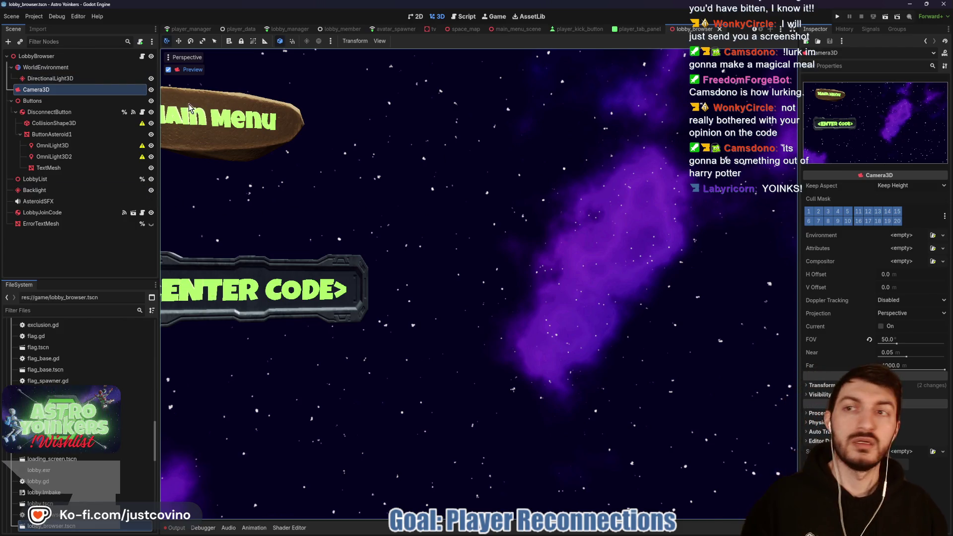
left_click(168, 70)
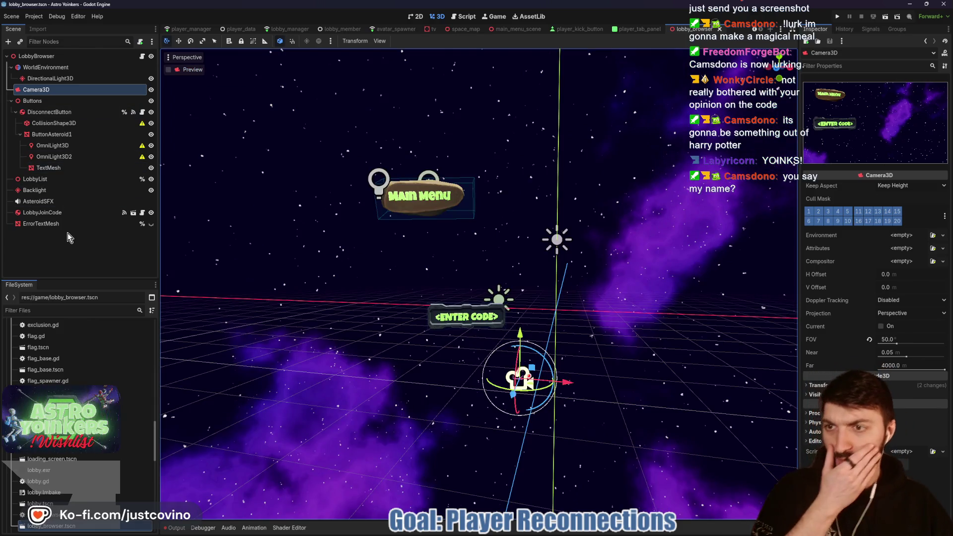
left_click(73, 212)
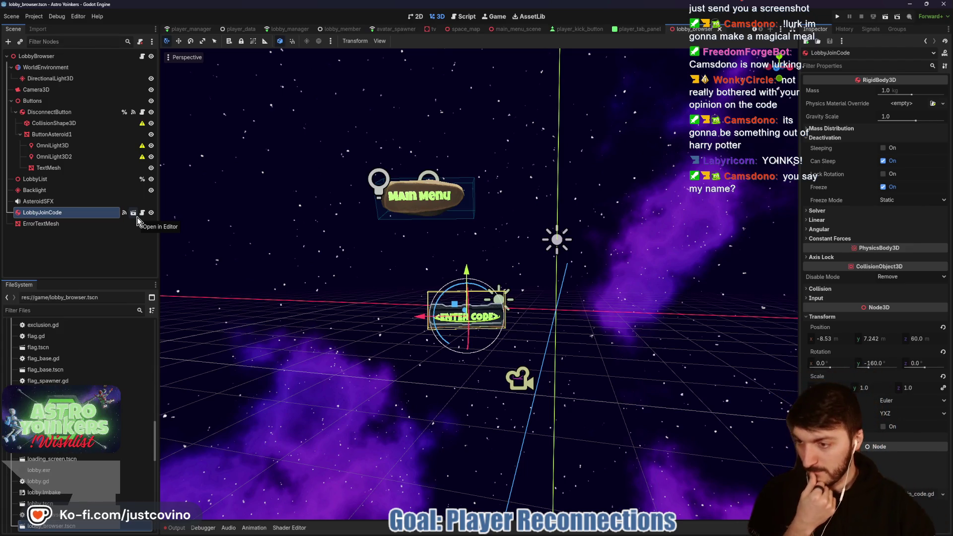
left_click(143, 214)
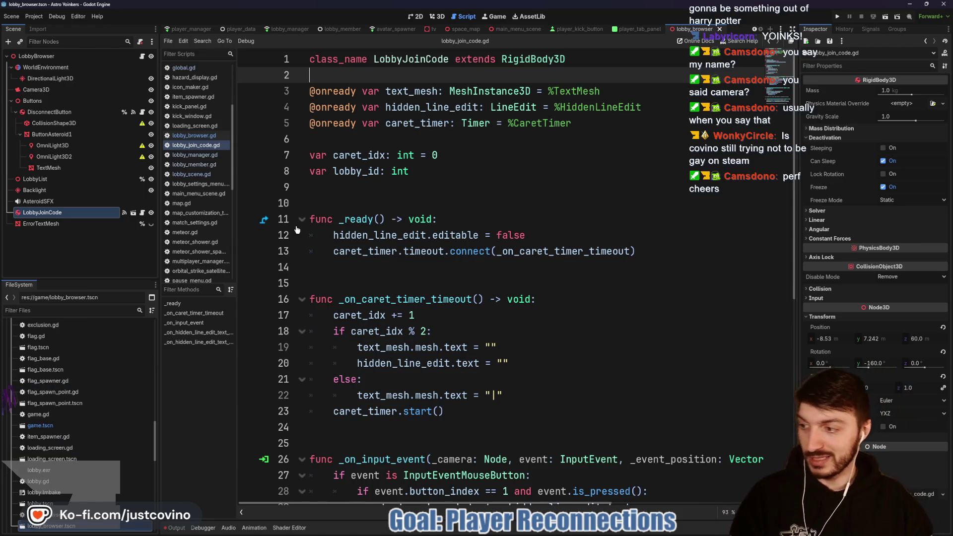
Step: Save the scene from lobby_join_code.gd and return to the lobby browser's 3D view
left_click(330, 207)
key("ctrl+s")
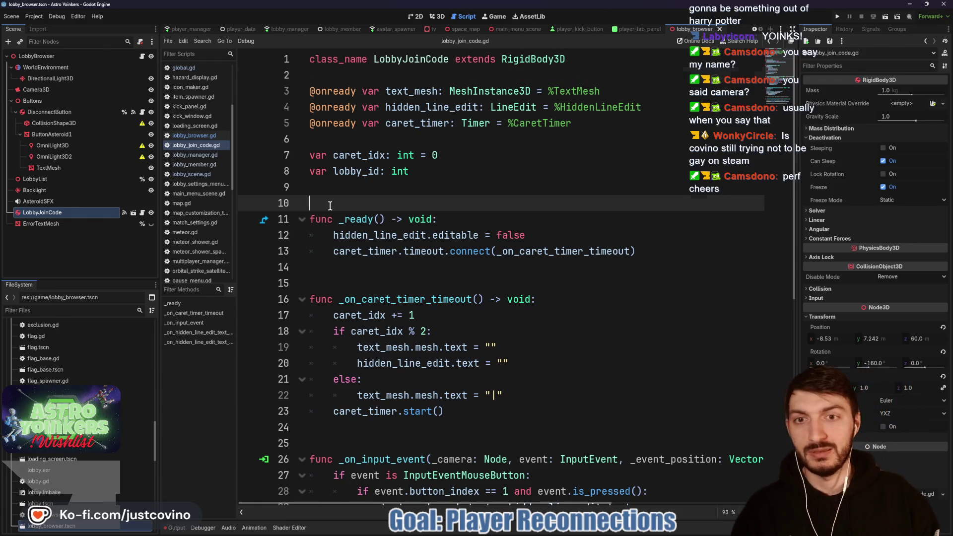
left_click(376, 139)
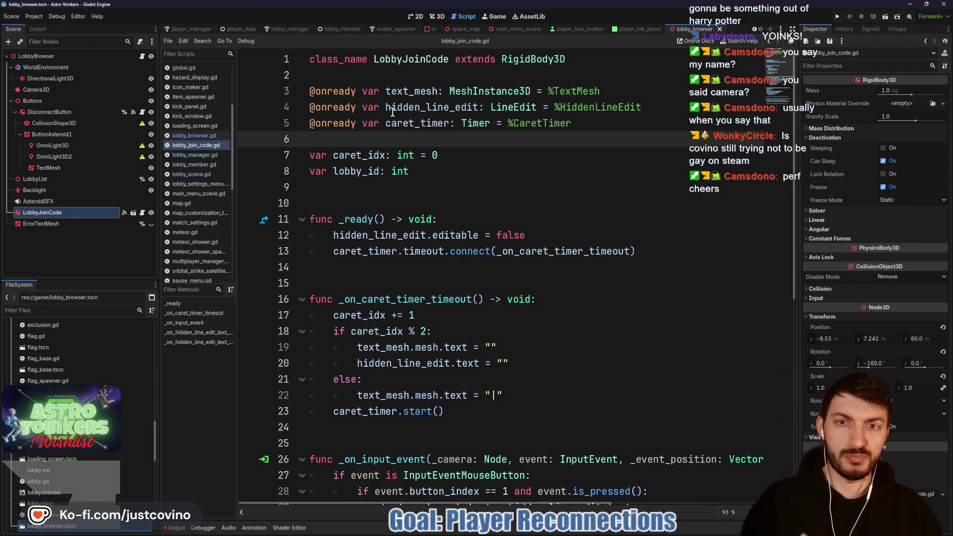
left_click(440, 19)
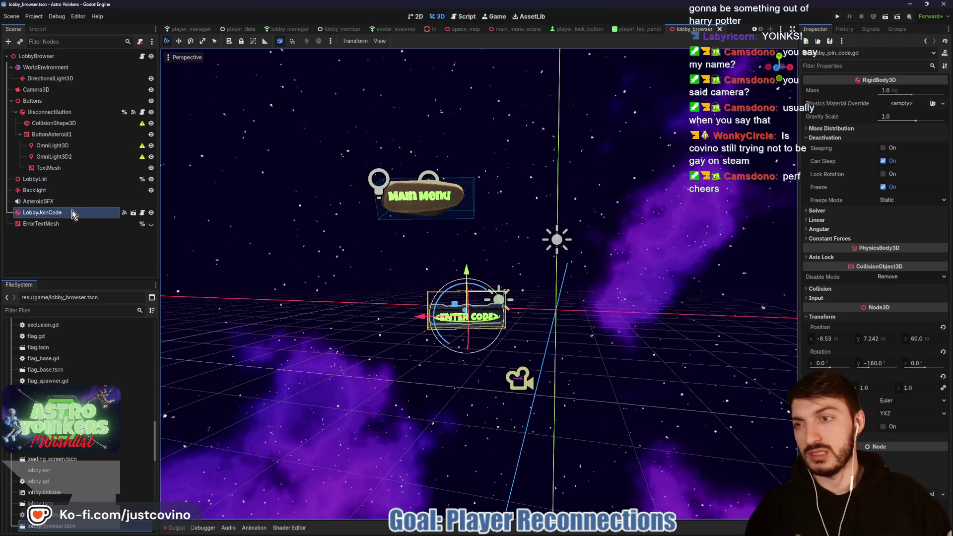
left_click(16, 113)
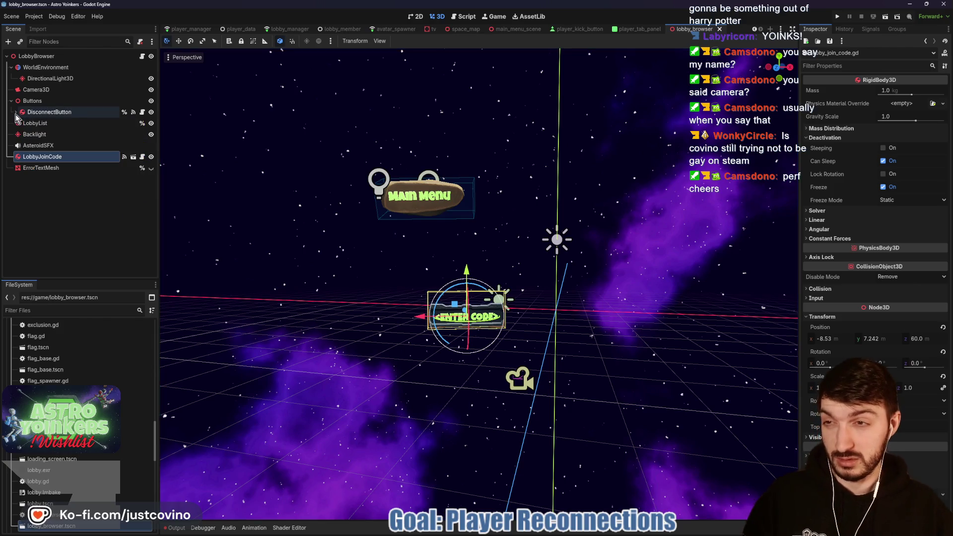
Step: Open DisconnectButton's menu_button_body.gd script and duplicate the node as DisconnectButton2
left_click(33, 102)
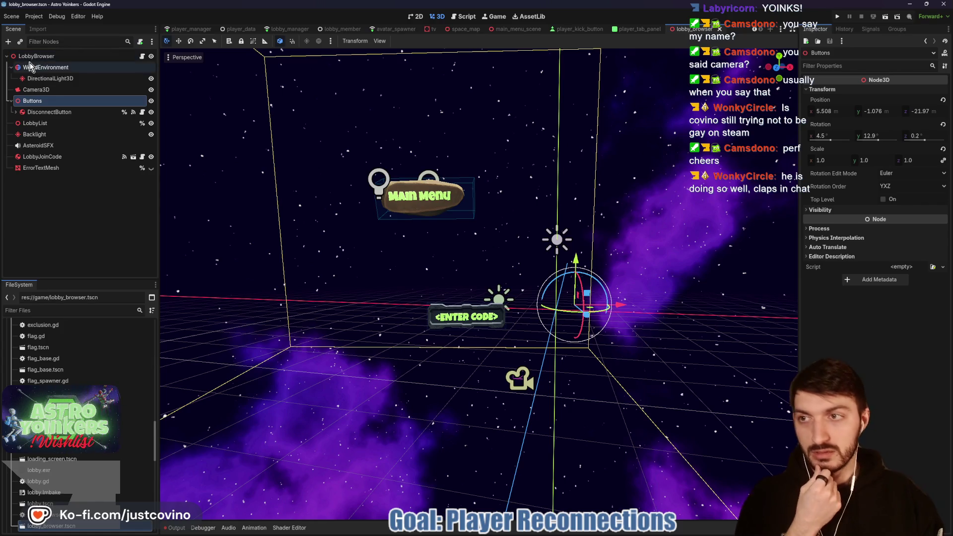
left_click(11, 101)
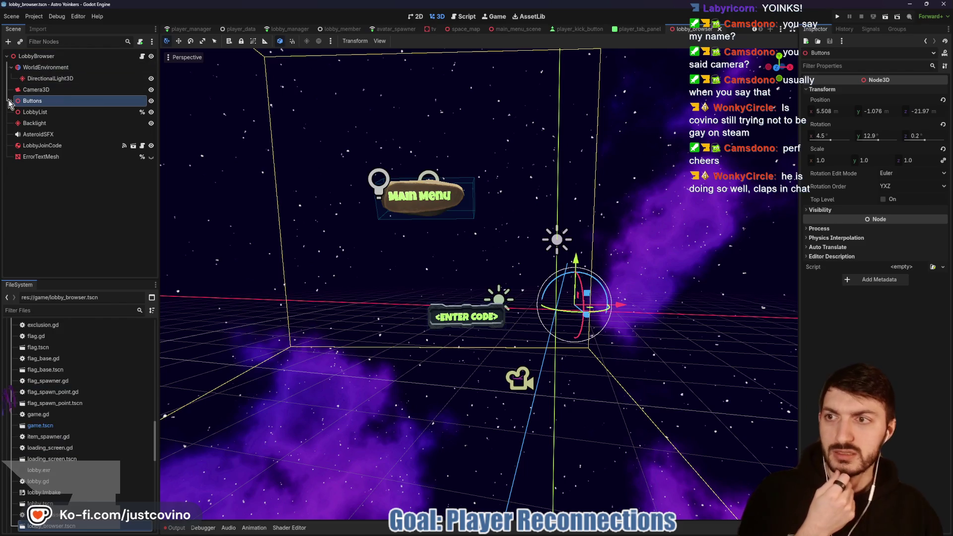
left_click(11, 101)
left_click(43, 113)
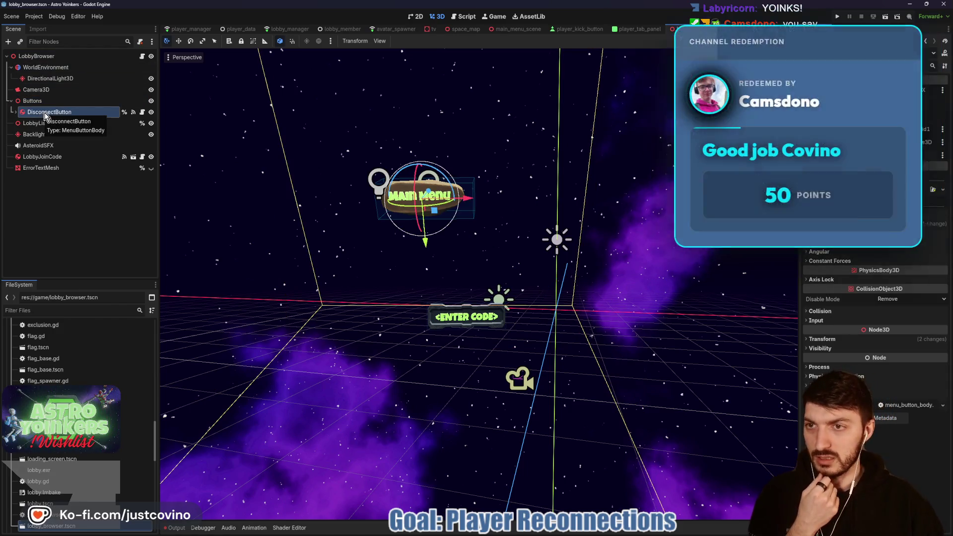
left_click(144, 113)
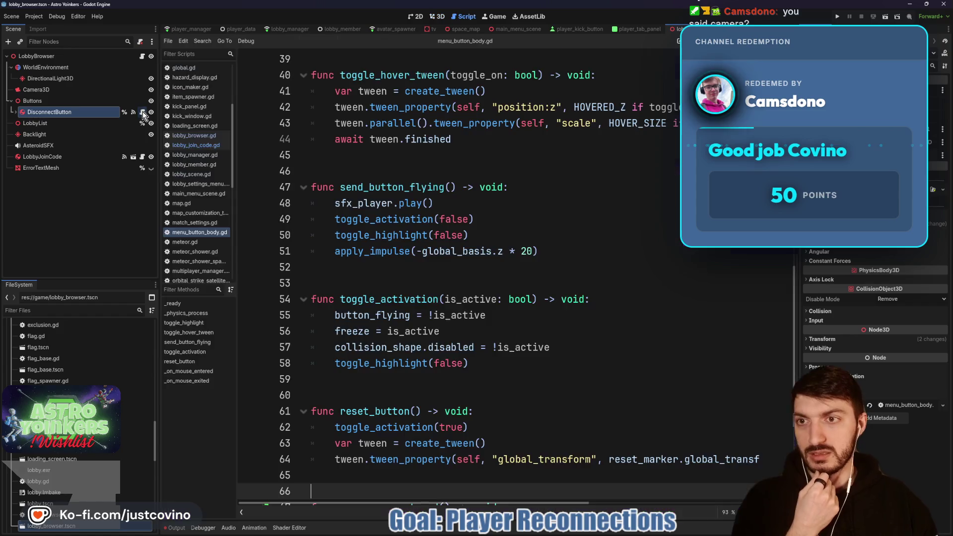
scroll(383, 161, "up", 10)
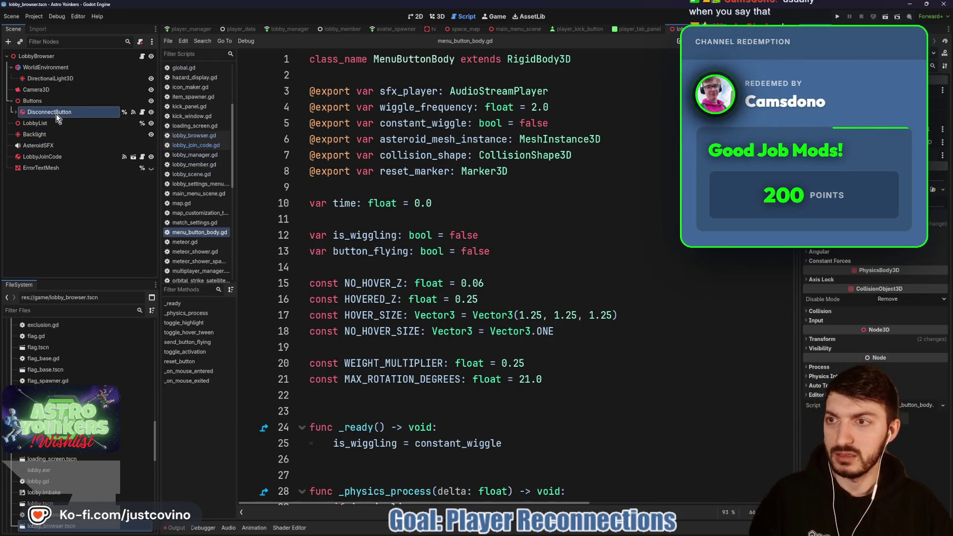
key("ctrl+d")
Step: Reparent DisconnectButton2 under LobbyJoinCode, zero its position and rotation, then move it back to the root
left_click_drag(51, 123, 44, 224)
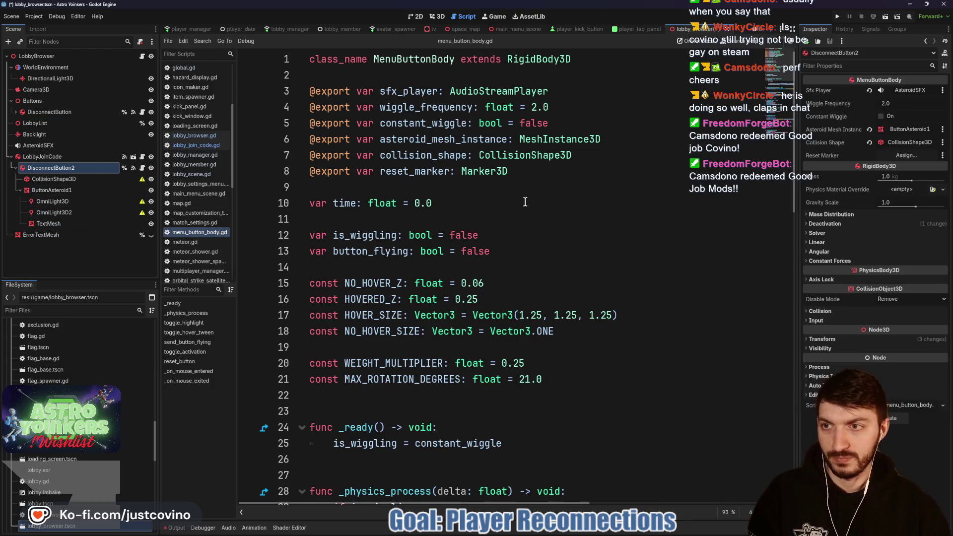
left_click(839, 311)
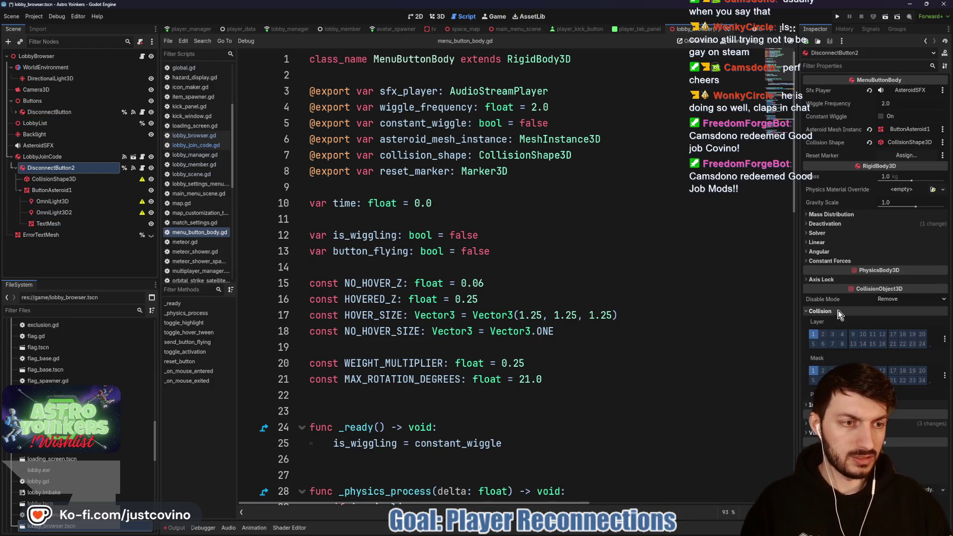
left_click(836, 312)
left_click(822, 339)
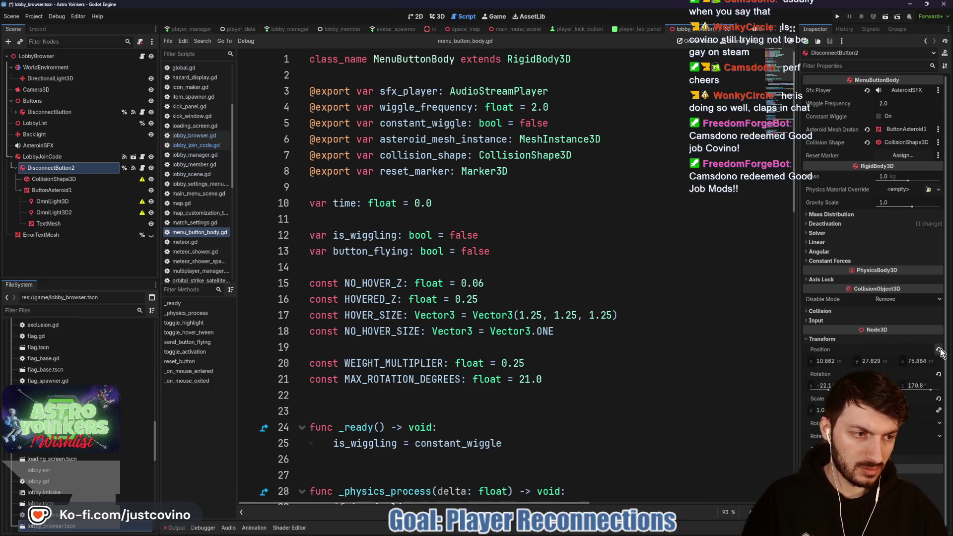
left_click(940, 350)
left_click(939, 374)
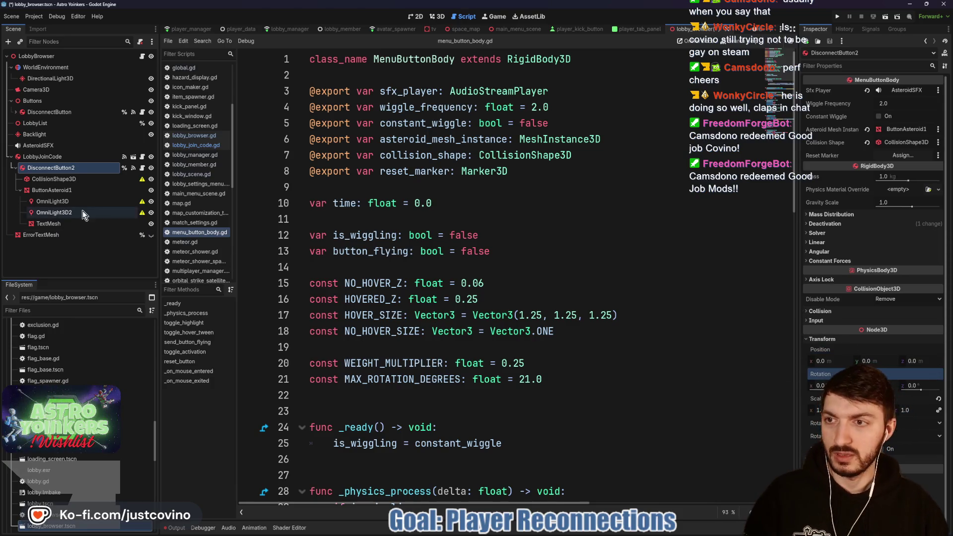
left_click_drag(20, 158, 11, 156)
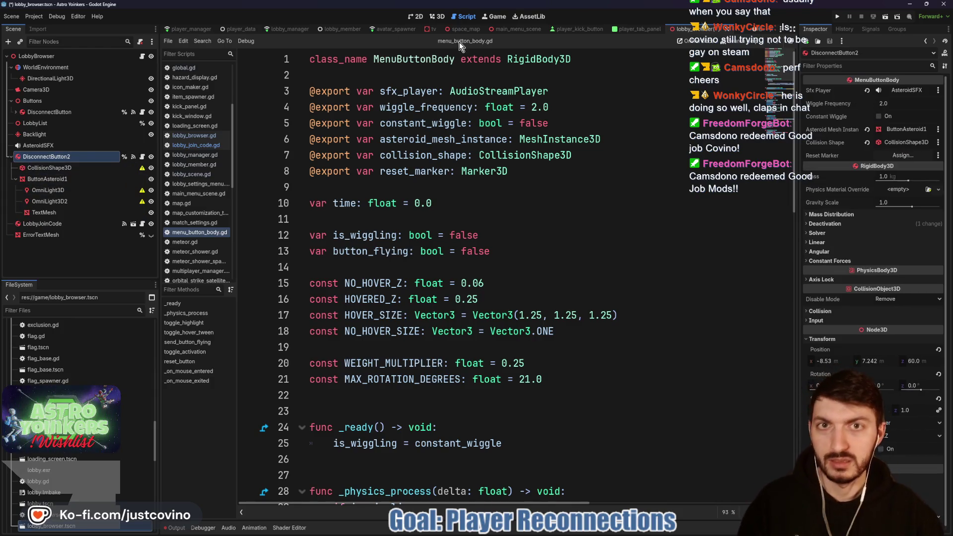
left_click(438, 17)
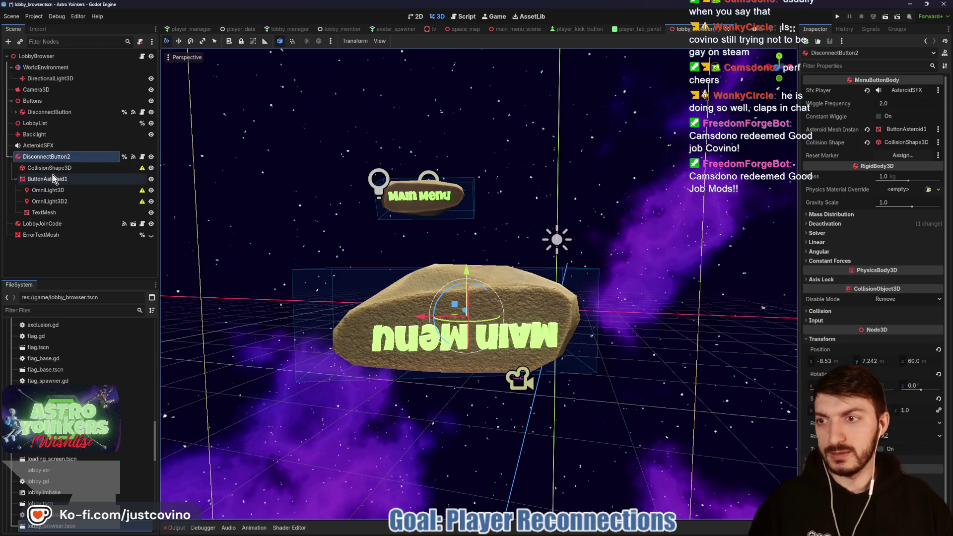
Step: Compare DisconnectButton's transform, then drag DisconnectButton2 down to about y −4.6 below ENTER CODE
mouse_move(141, 195)
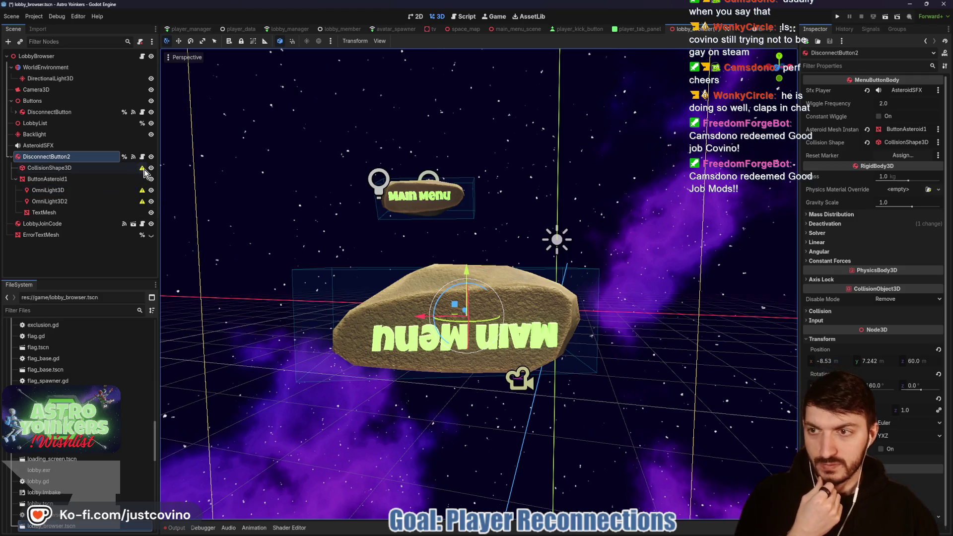
mouse_move(142, 171)
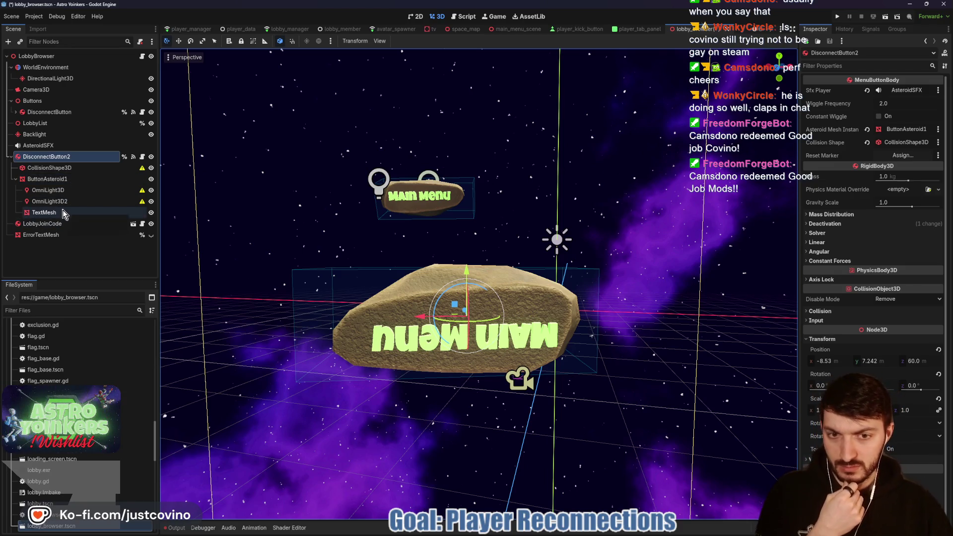
scroll(381, 263, "down", 3)
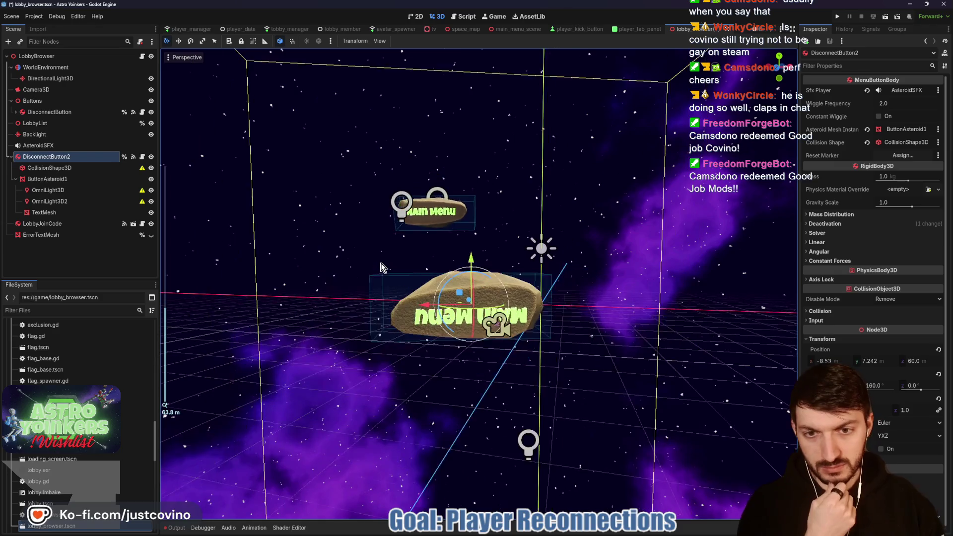
scroll(402, 264, "up", 2)
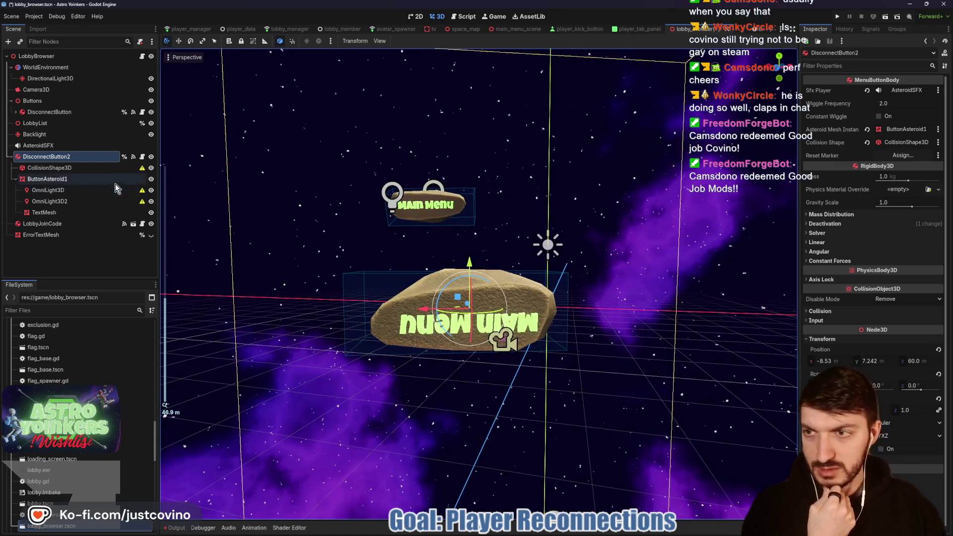
left_click(64, 114)
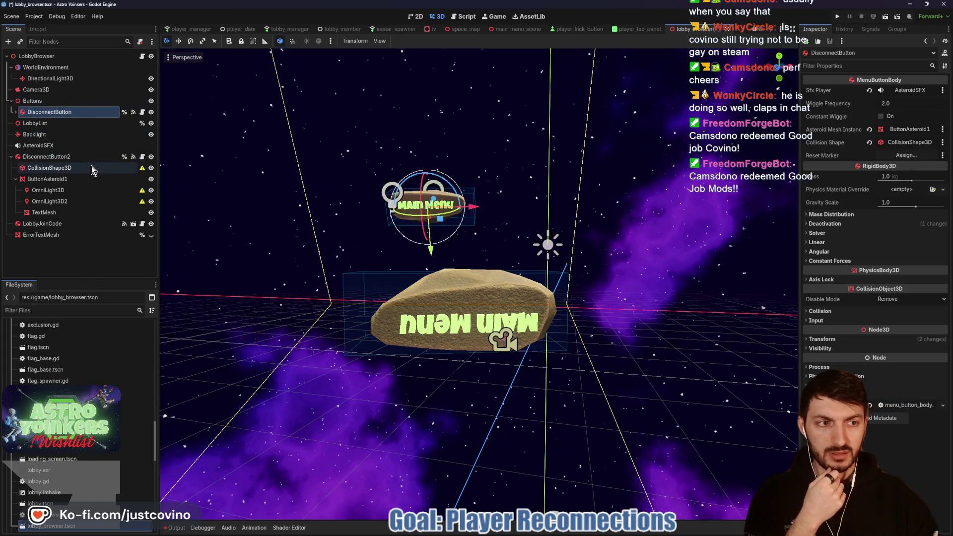
left_click(822, 338)
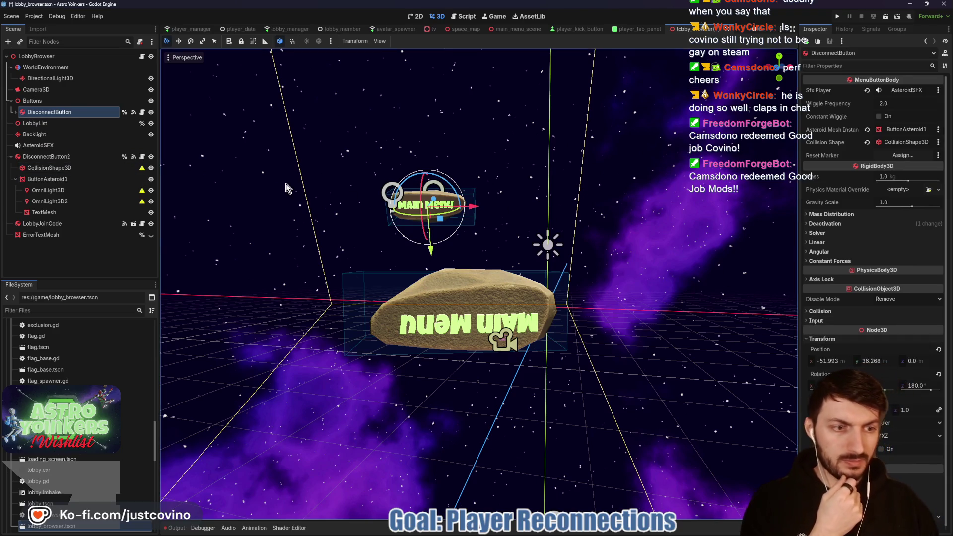
left_click(42, 157)
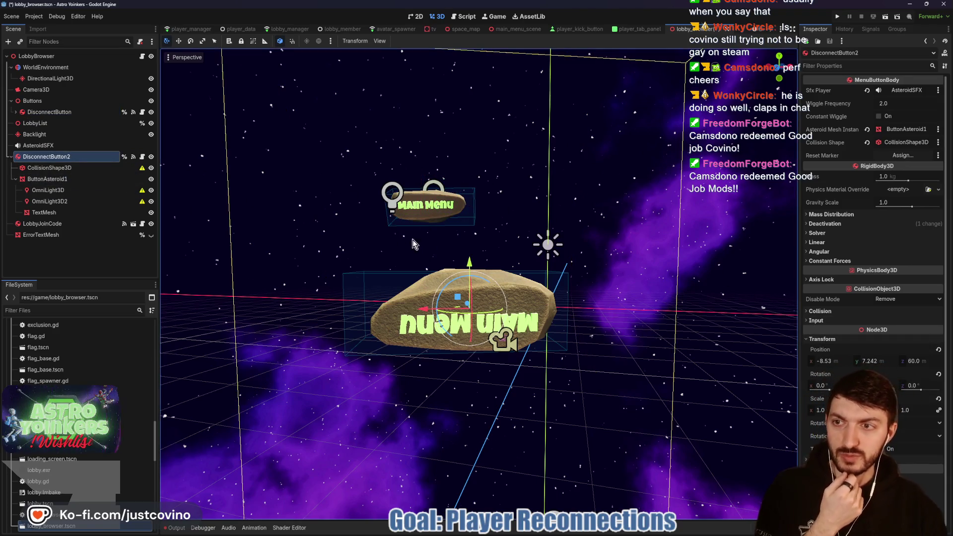
mouse_move(471, 265)
left_mouse_down()
mouse_move(472, 345)
mouse_move(556, 308)
left_mouse_up()
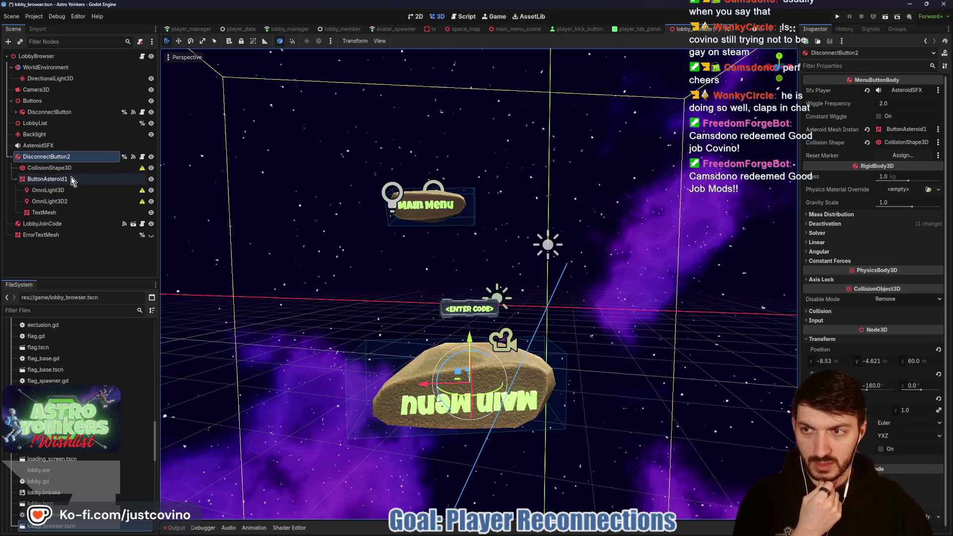
Step: Scale DisconnectButton2's ButtonAsteroid1 to 12 on all axes instead of 30
left_click(58, 179)
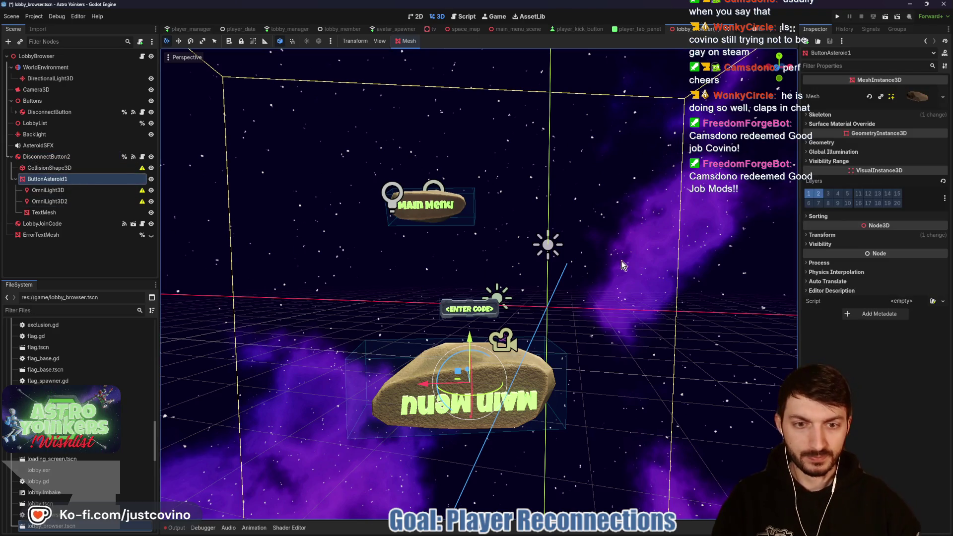
left_click(830, 237)
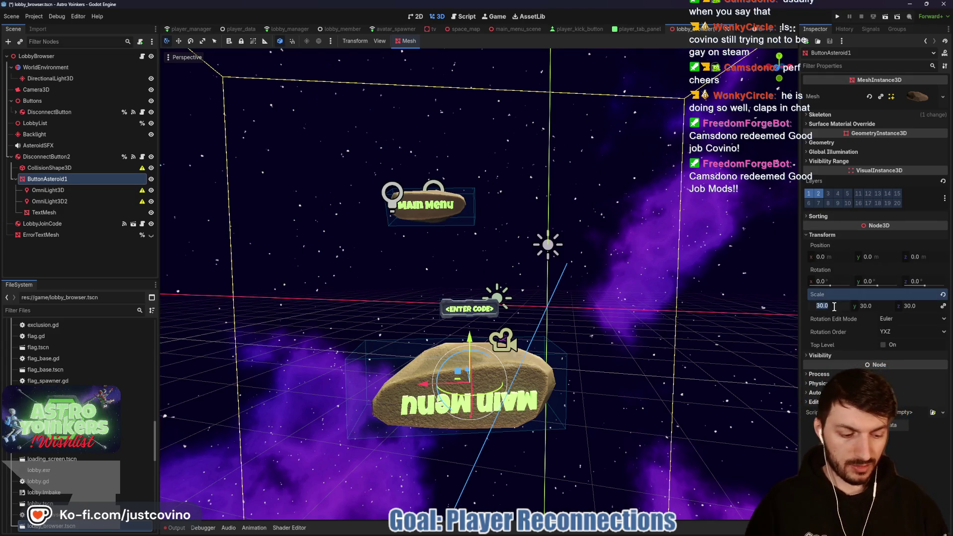
type("1")
key("Return")
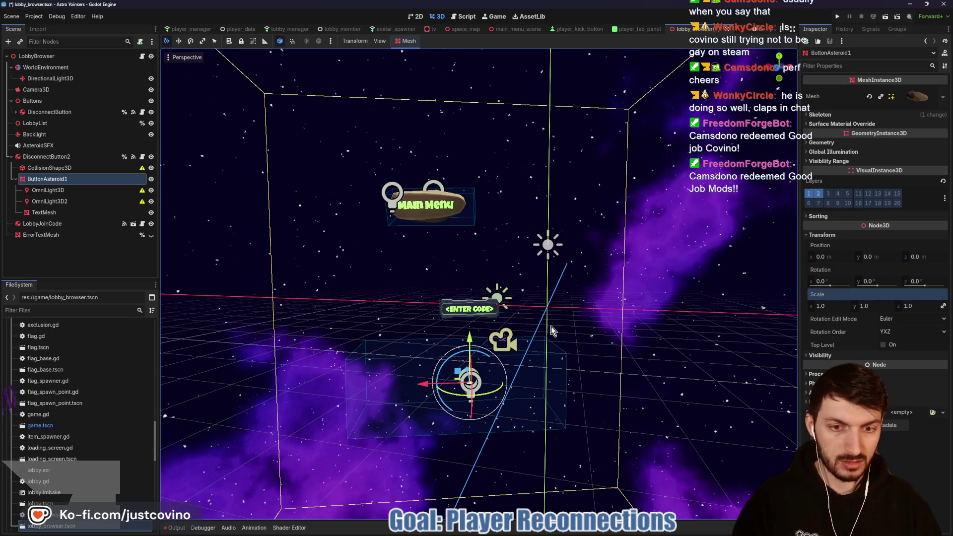
left_click_drag(826, 306, 864, 306)
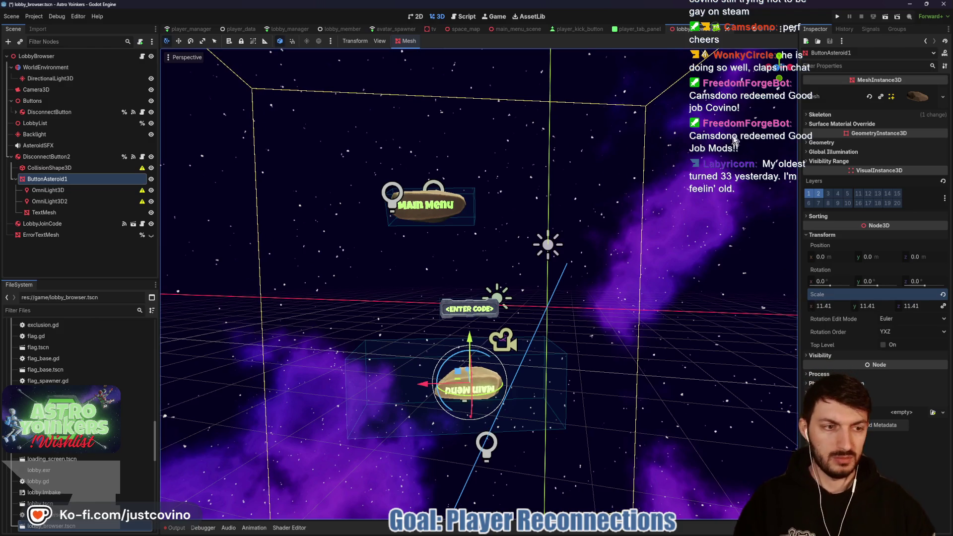
left_click(839, 306)
type("12")
key("Return")
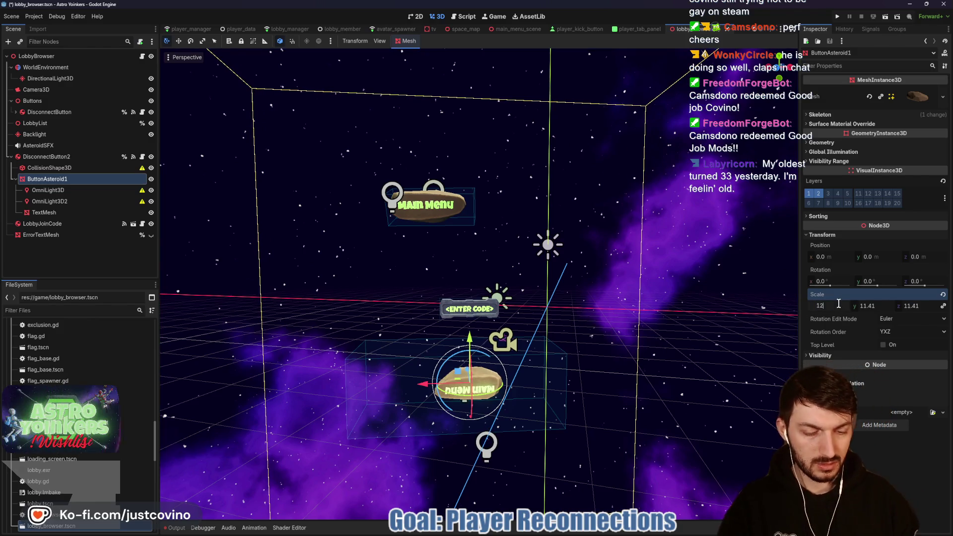
left_click(54, 212)
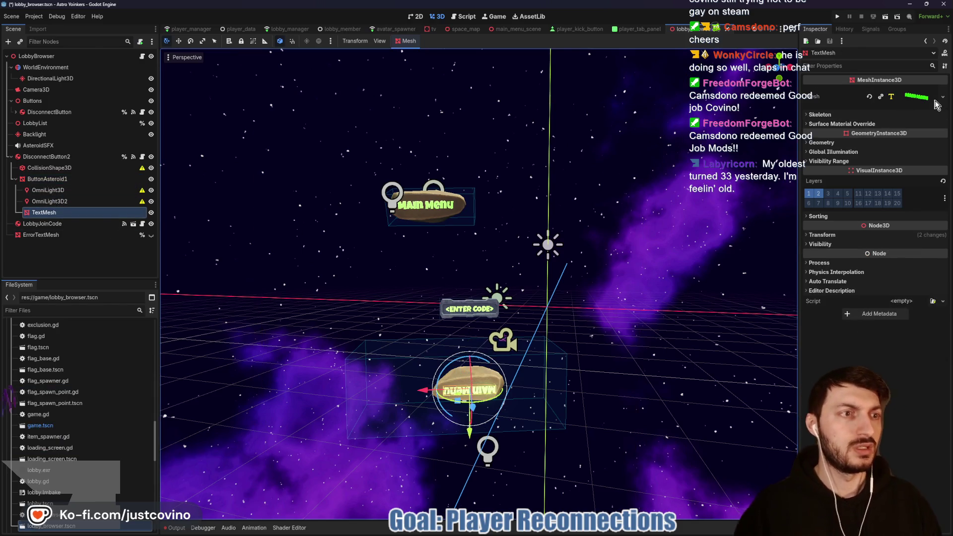
Step: Make the duplicate's TextMesh unique, change its text to 'Reconnect', and save
left_click(913, 97)
left_click(855, 197)
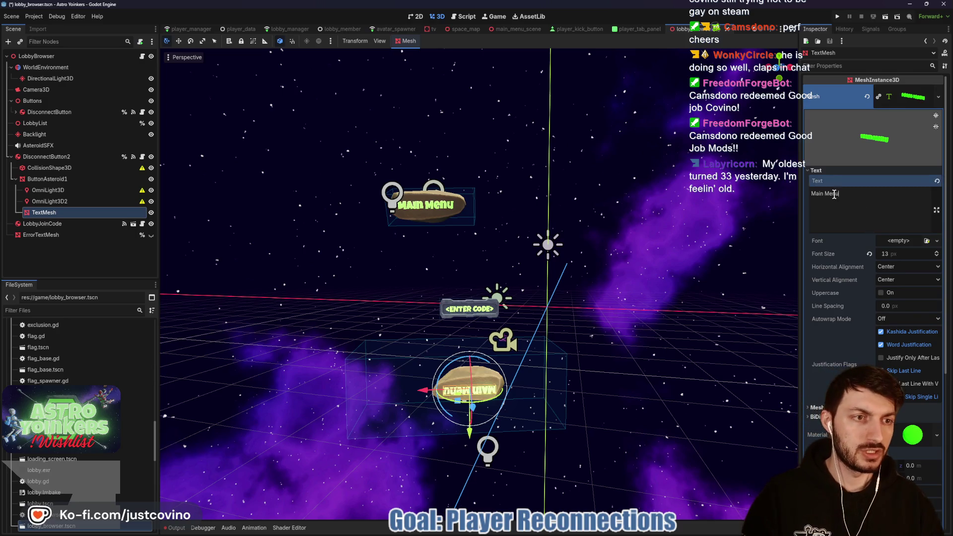
type("R")
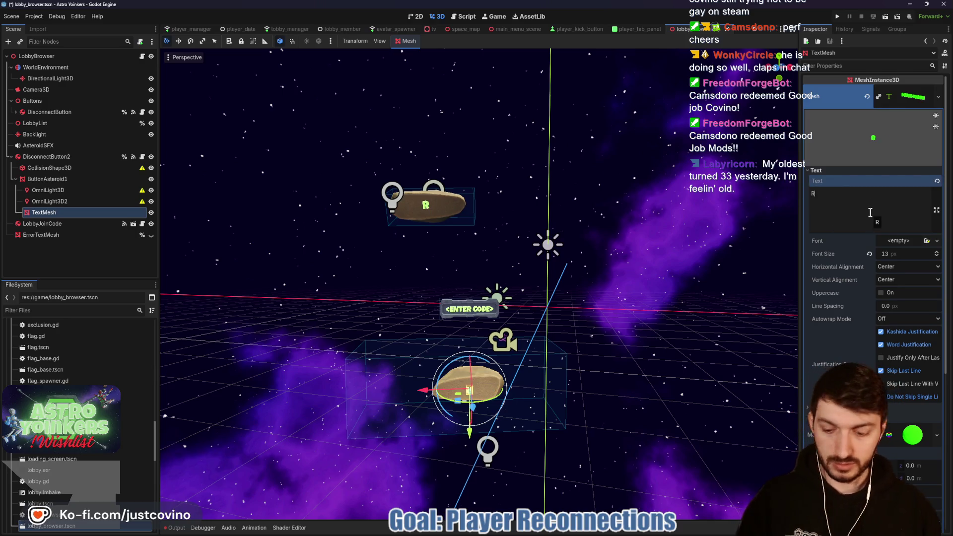
key("ctrl+z")
left_click(879, 97)
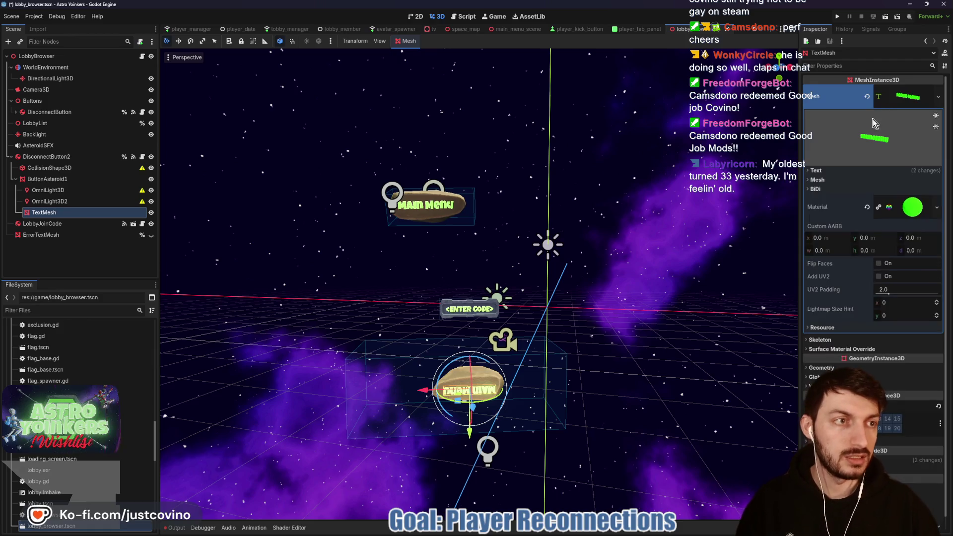
left_click(830, 171)
left_click(844, 194)
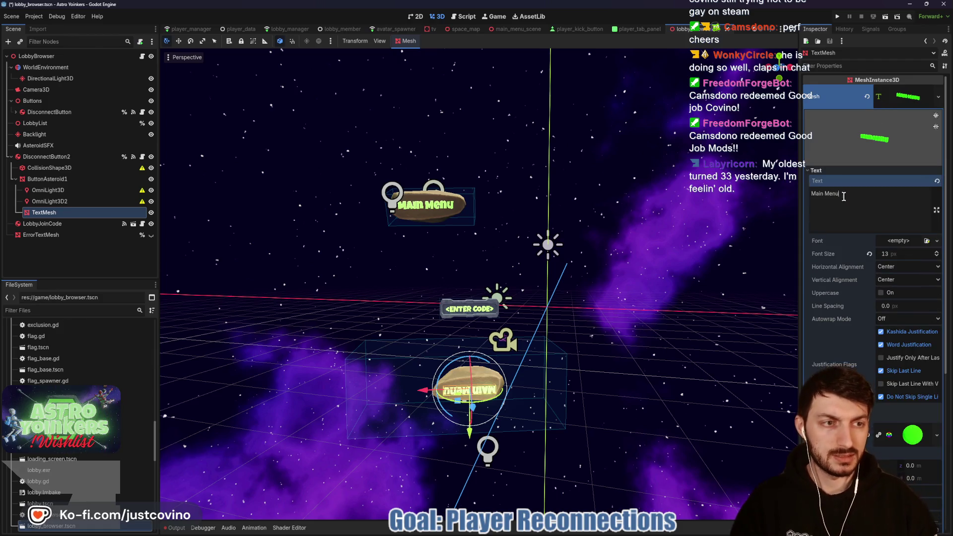
type("Reconnect")
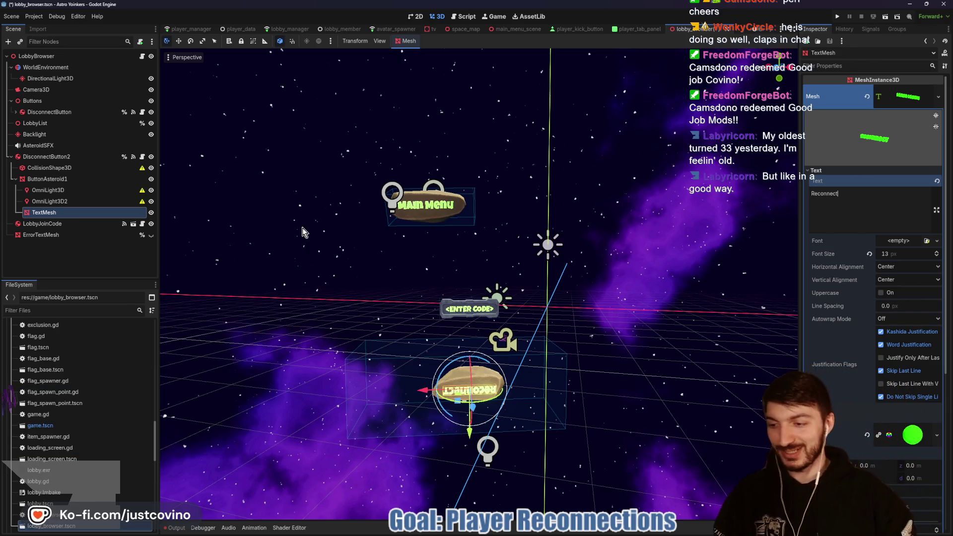
left_click(902, 104)
key("ctrl+s")
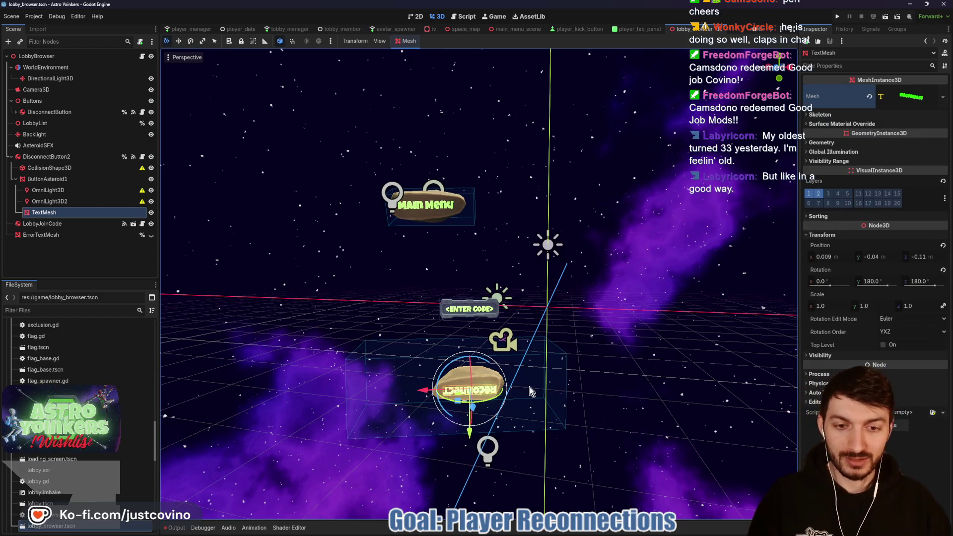
Step: Set the label's z rotation from 180 to 0 so it faces upright, and save
left_click(922, 281)
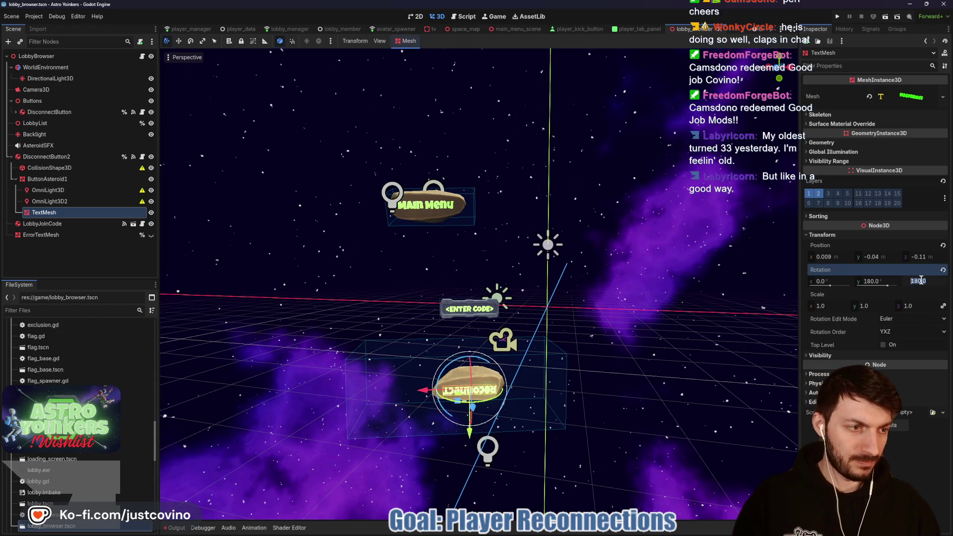
type("0")
key("Return")
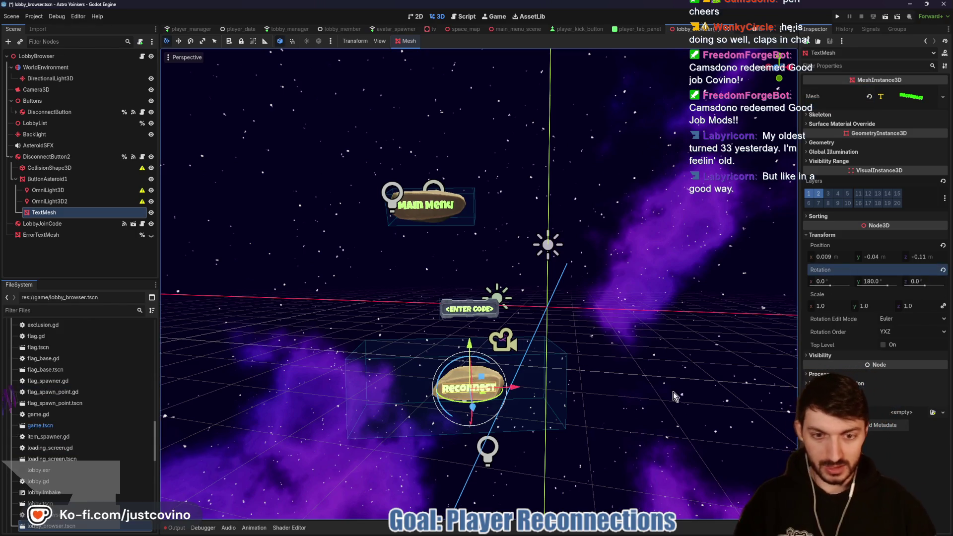
key("ctrl+s")
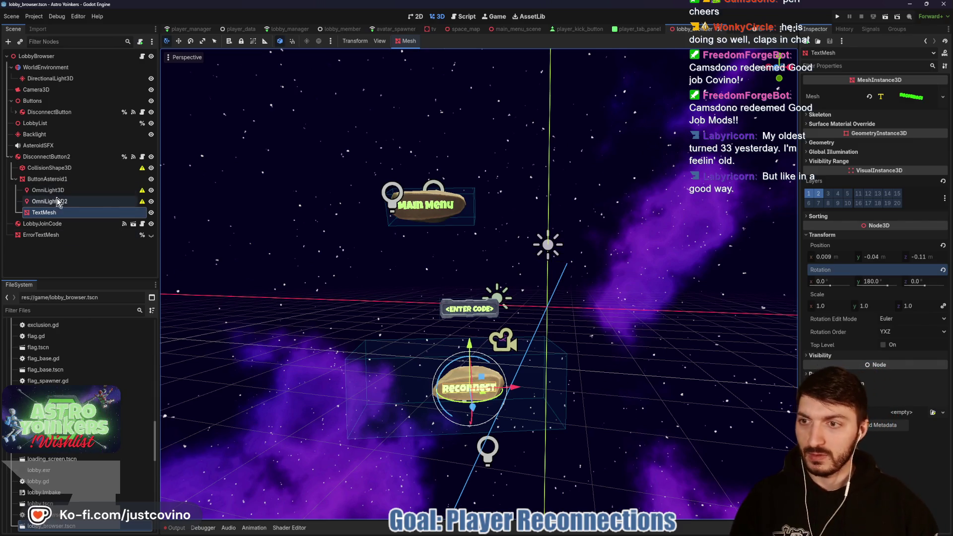
Step: Focus on DisconnectButton2's CollisionShape3D and pull the box's left and right sides in to the rock
left_click(34, 174)
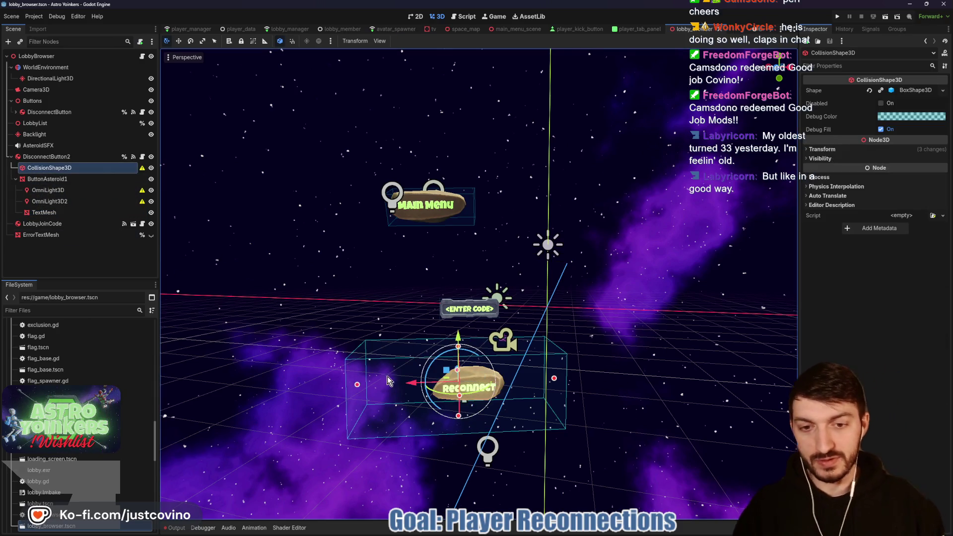
key("f")
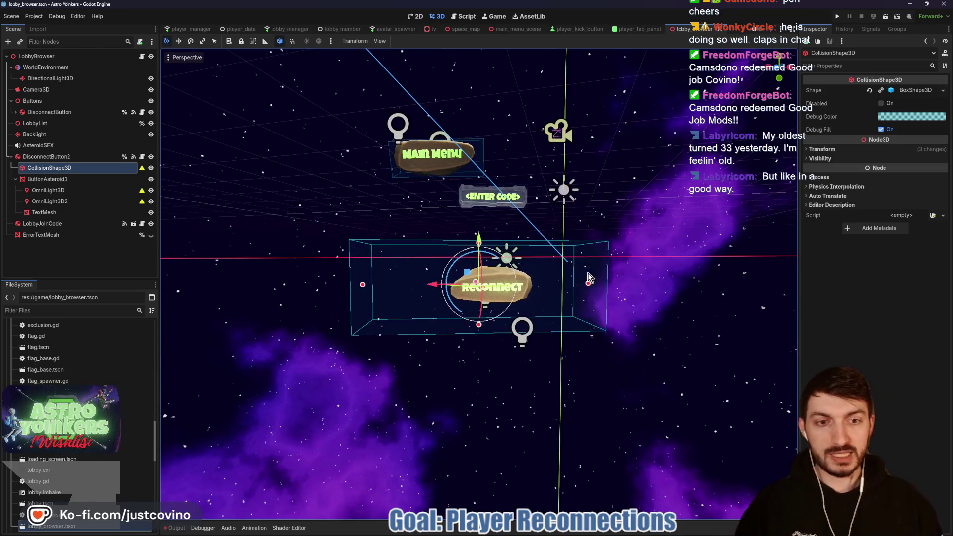
left_click_drag(594, 285, 539, 287)
mouse_move(369, 284)
left_mouse_down()
mouse_move(444, 284)
mouse_move(369, 284)
left_mouse_up()
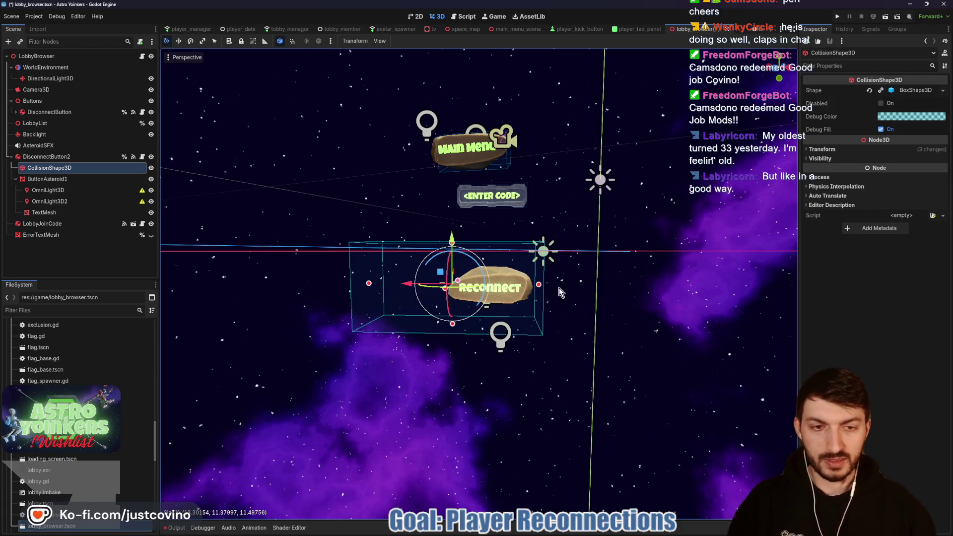
key("ctrl+z")
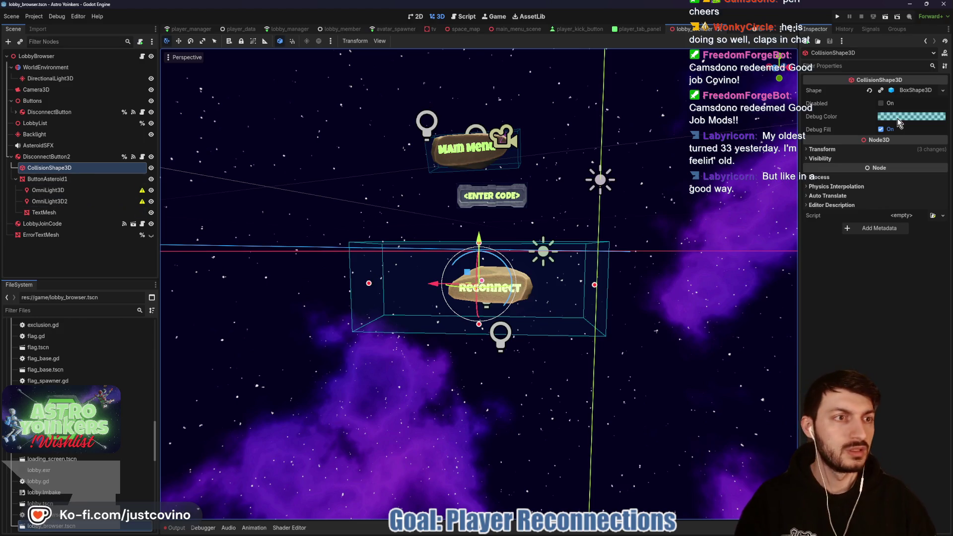
mouse_move(595, 285)
left_mouse_down()
mouse_move(537, 295)
mouse_move(532, 308)
left_mouse_up()
left_click_drag(368, 285, 445, 292)
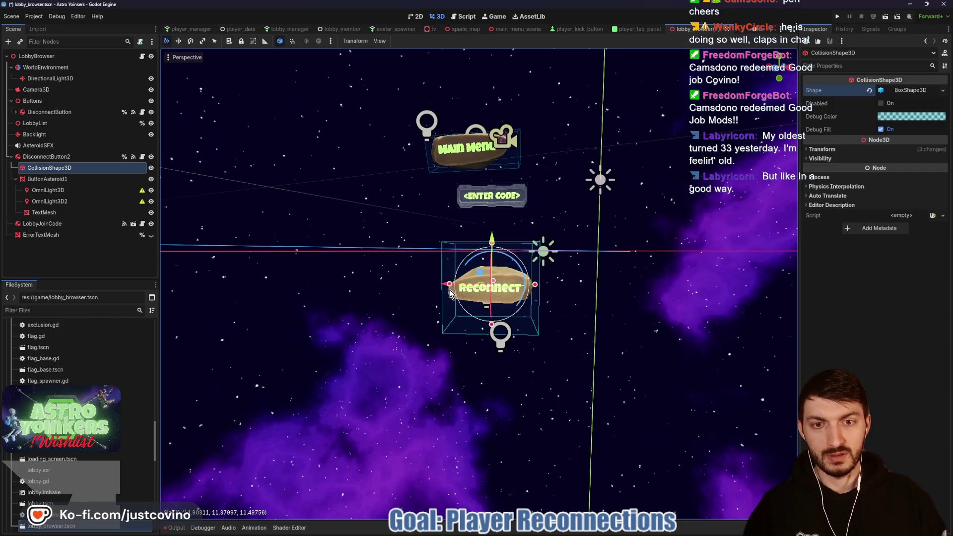
Step: Bring the collision box's top, bottom and depth in to the rock, then save the scene
scroll(545, 325, "up", 5)
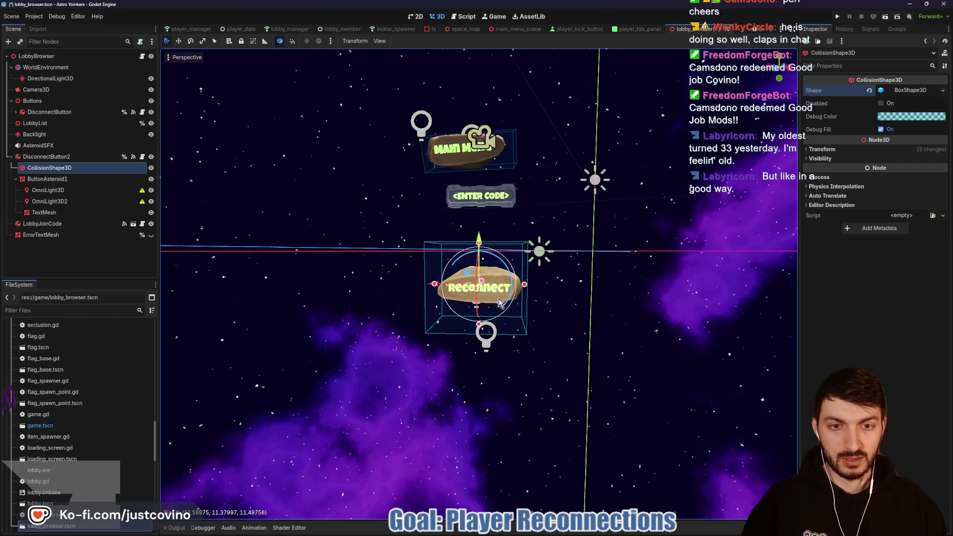
scroll(545, 326, "down", 3)
left_click_drag(478, 185, 479, 230)
mouse_move(479, 385)
left_mouse_down()
mouse_move(481, 319)
mouse_move(485, 338)
mouse_move(379, 274)
mouse_move(447, 280)
left_mouse_up()
mouse_move(586, 273)
left_mouse_down()
mouse_move(529, 275)
mouse_move(485, 290)
left_mouse_up()
scroll(485, 290, "down", 3)
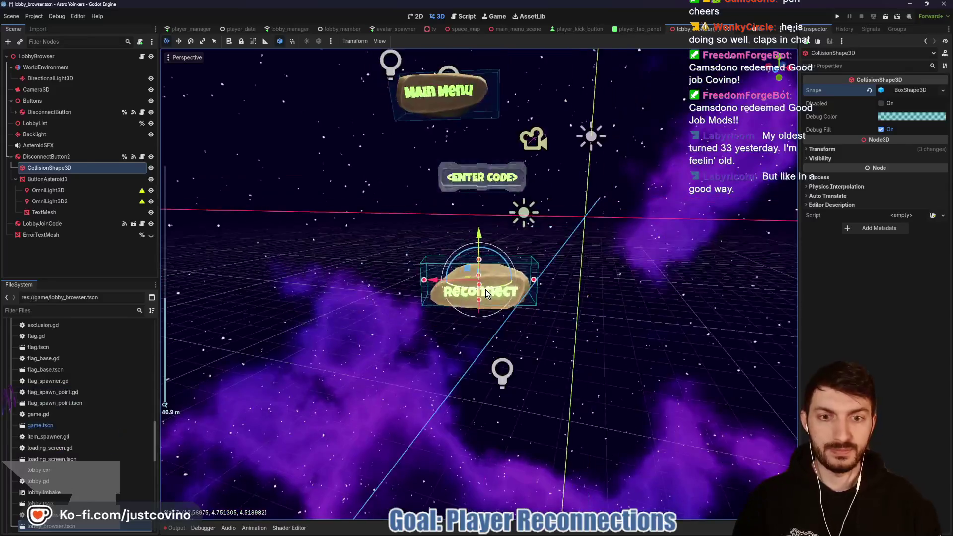
key("ctrl+s")
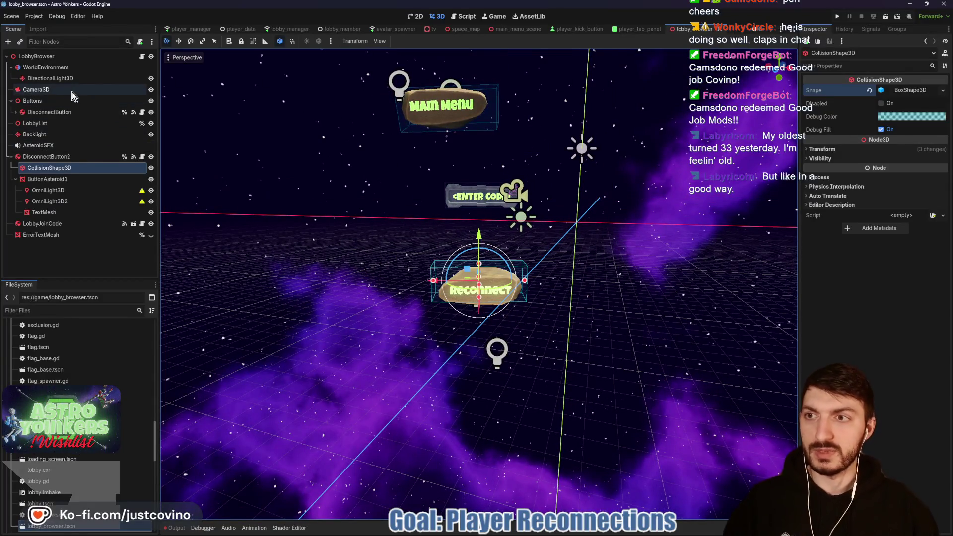
Step: Rename DisconnectButton2 to ReconnectButton and raise it to y −0.621, saving the scene
left_click(73, 90)
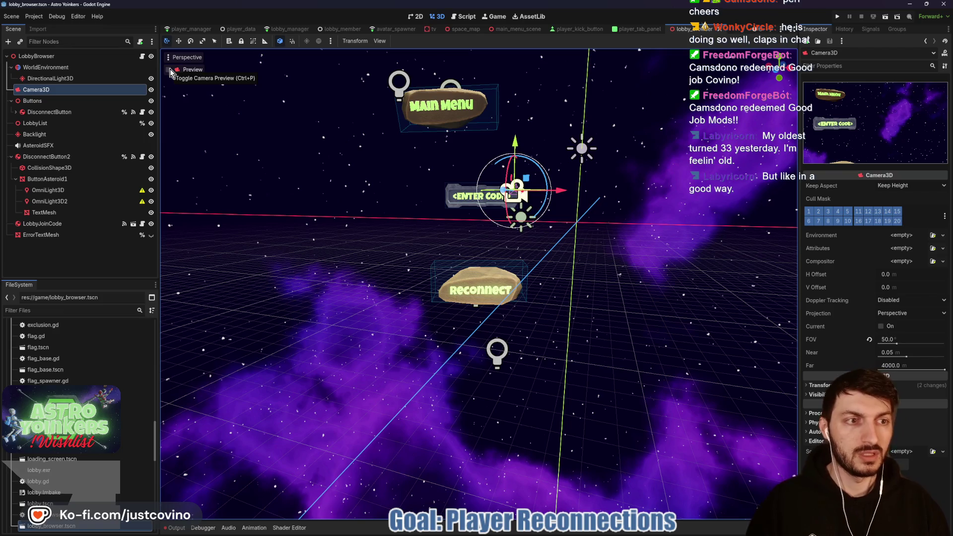
left_click(50, 159)
left_click(49, 157)
type("Re")
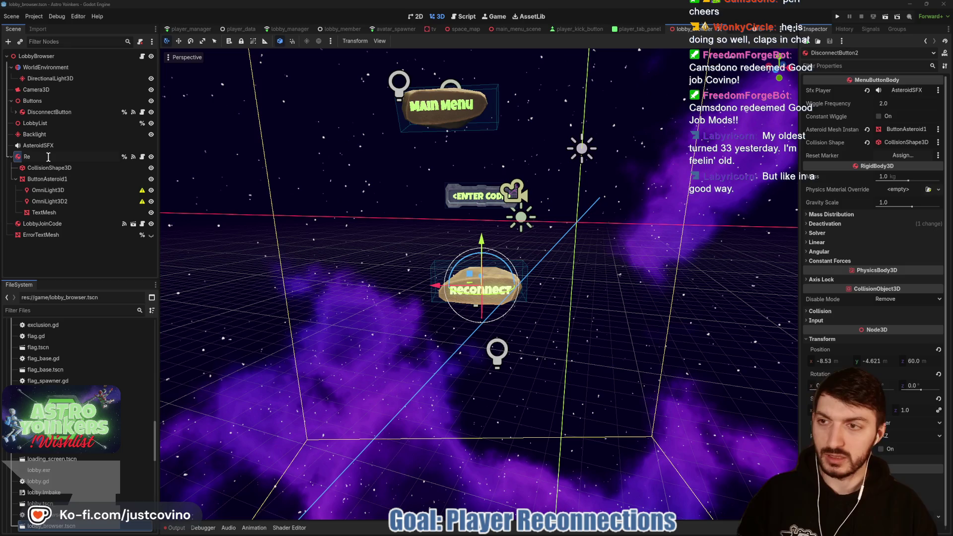
type("connectButton")
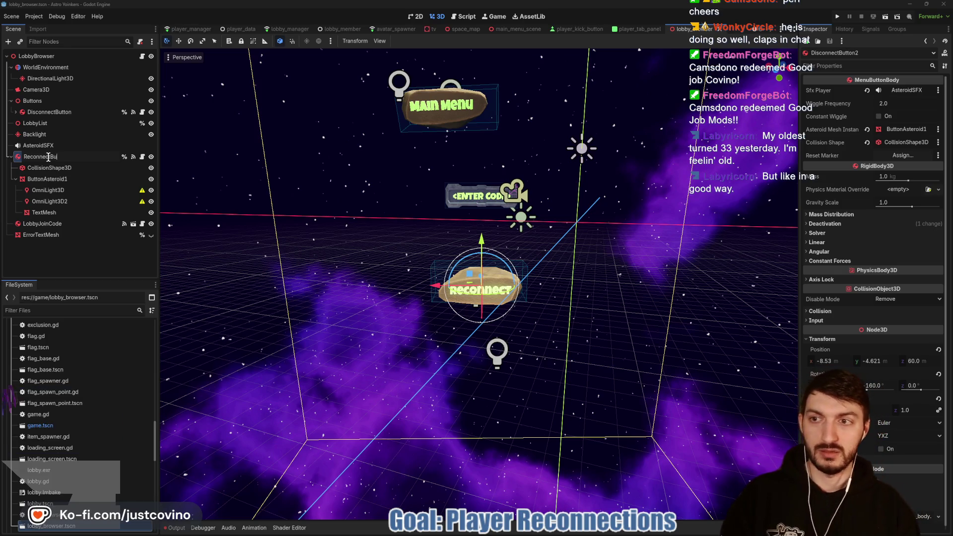
key("Return")
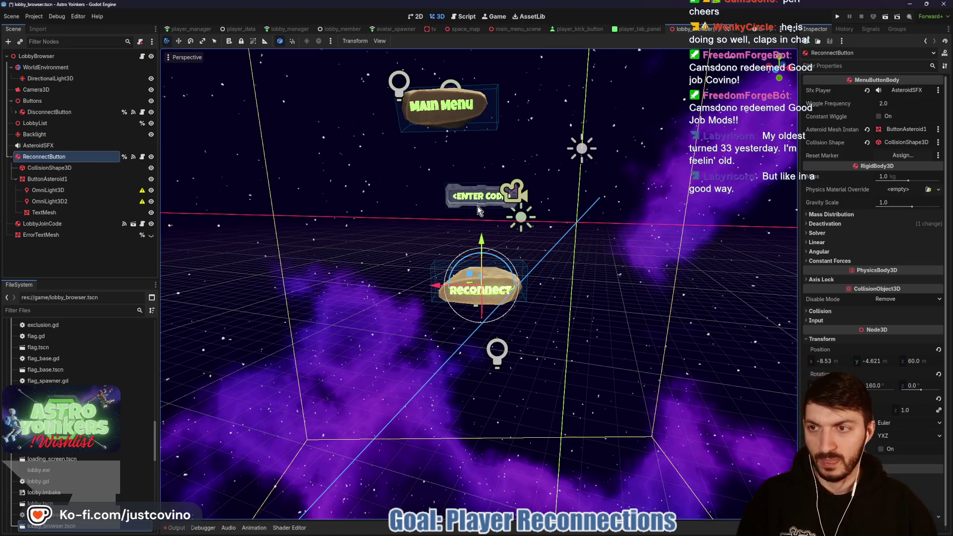
key("ctrl+s")
left_click_drag(498, 242, 494, 219)
key("ctrl+s")
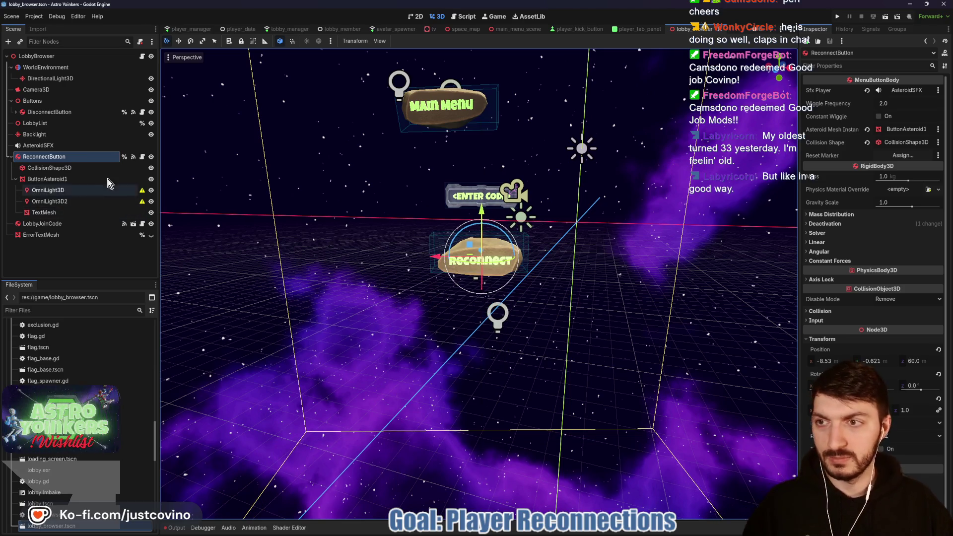
Step: Check the layout through the Camera3D preview, then select ReconnectButton again
left_click(40, 89)
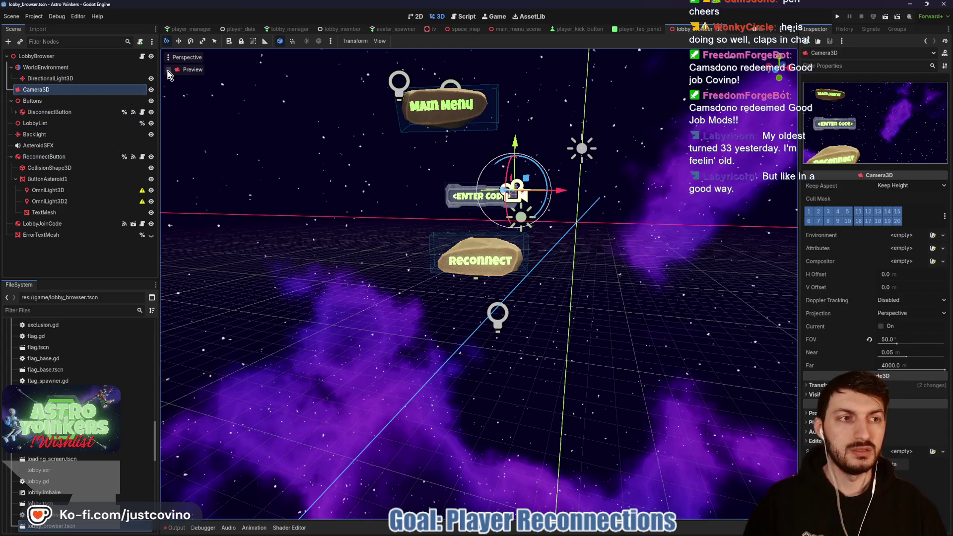
left_click(169, 70)
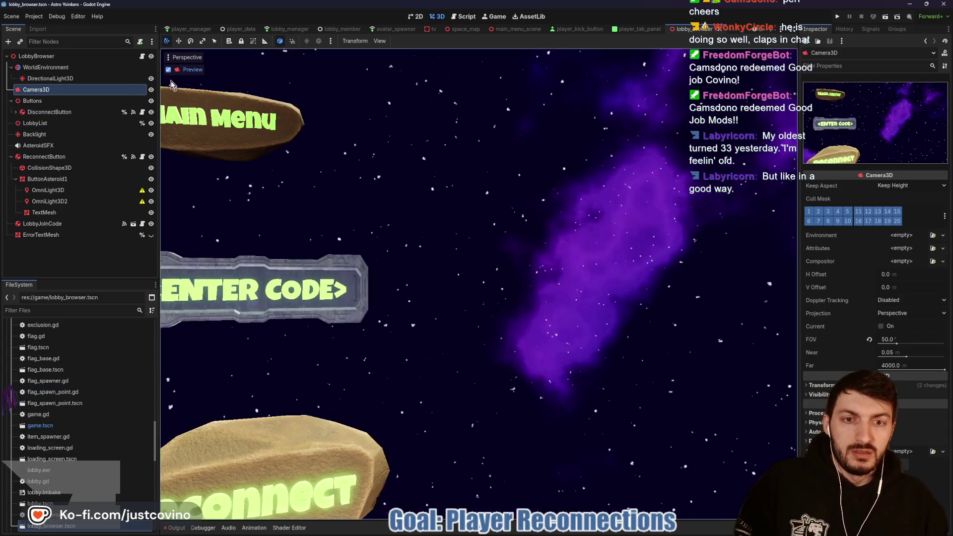
key("ctrl+p")
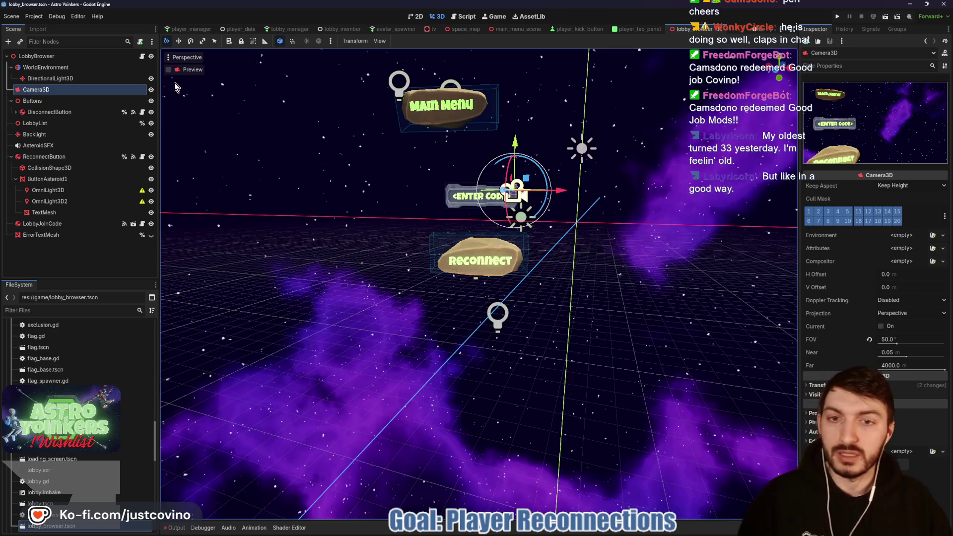
left_click(58, 157)
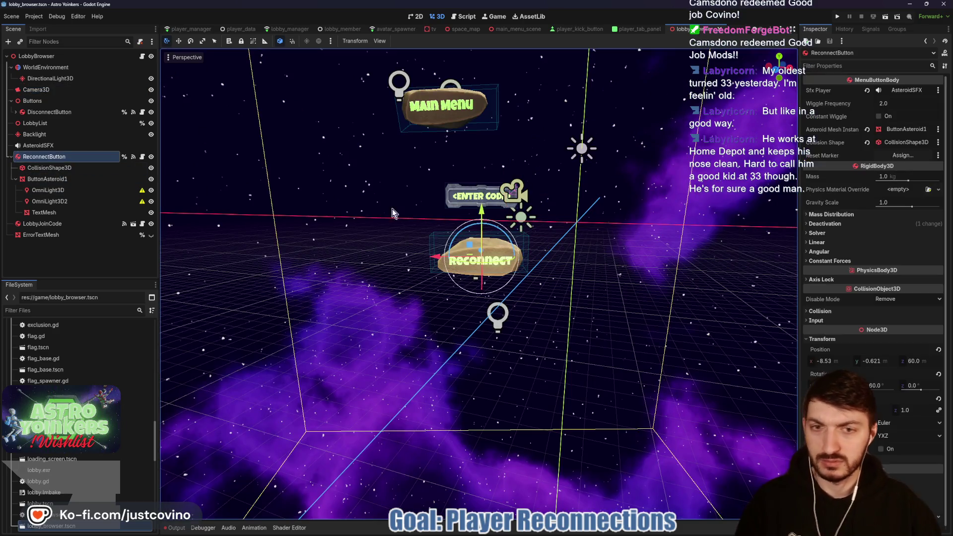
Step: Raise and reposition the ReconnectButton asteroid, saving the scene and checking the Camera3D view
mouse_move(479, 218)
left_mouse_down()
mouse_move(484, 196)
mouse_move(475, 244)
mouse_move(389, 238)
left_mouse_up()
key("ctrl+s")
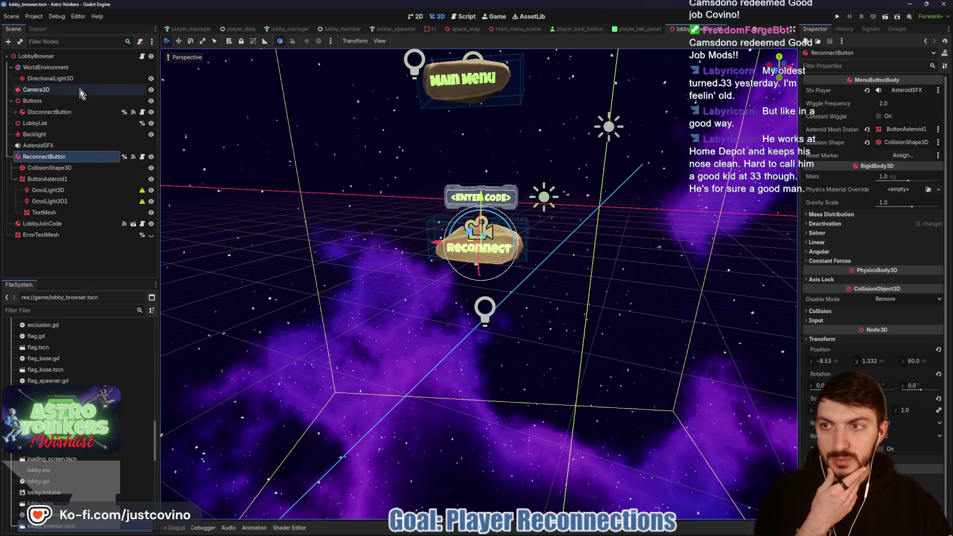
left_click(45, 92)
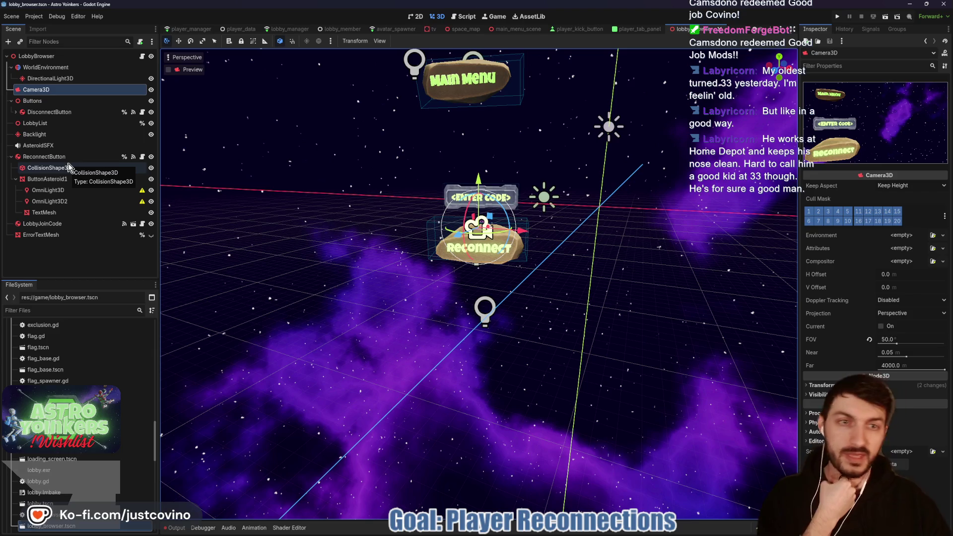
left_click(64, 157)
mouse_move(409, 187)
left_mouse_down()
mouse_move(494, 199)
mouse_move(554, 239)
left_mouse_up()
left_click_drag(439, 251, 433, 253)
key("ctrl+s")
Step: Nudge ReconnectButton to -9.467, 1.332, 57.426 beneath the Enter Code sign, save, and verify through Camera3D
left_click_drag(588, 235, 395, 233)
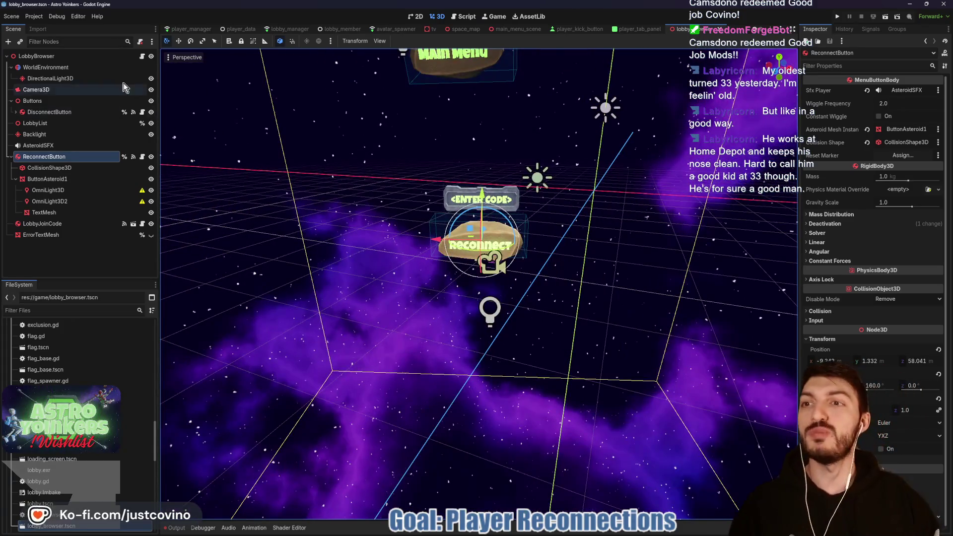
left_click(87, 90)
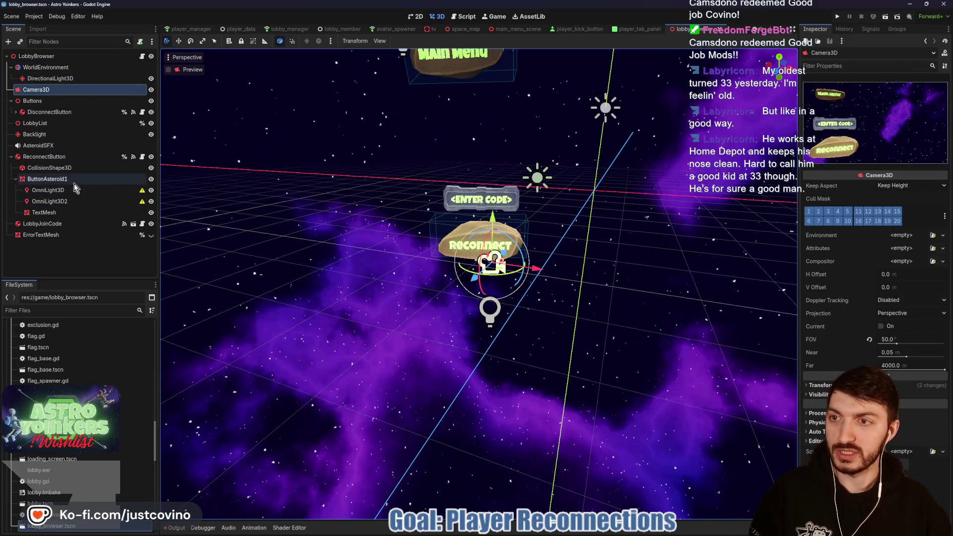
left_click(45, 157)
key("f")
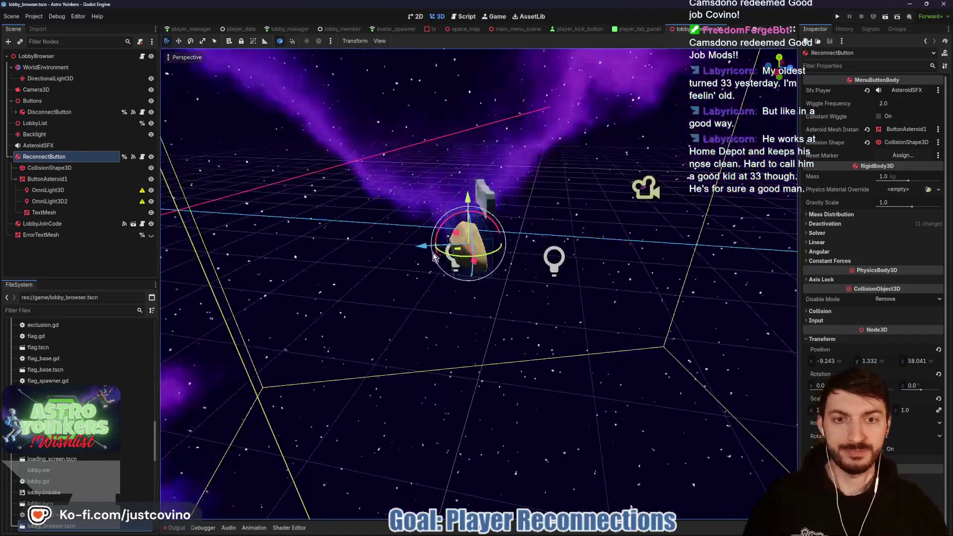
left_click_drag(420, 252, 437, 248)
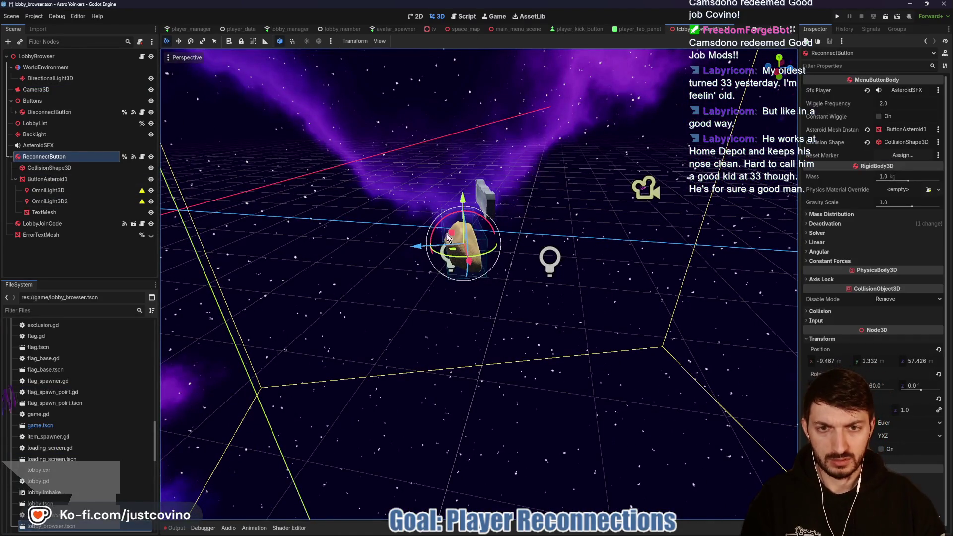
mouse_move(630, 238)
left_mouse_down()
mouse_move(509, 225)
mouse_move(495, 234)
left_mouse_up()
key("ctrl+s")
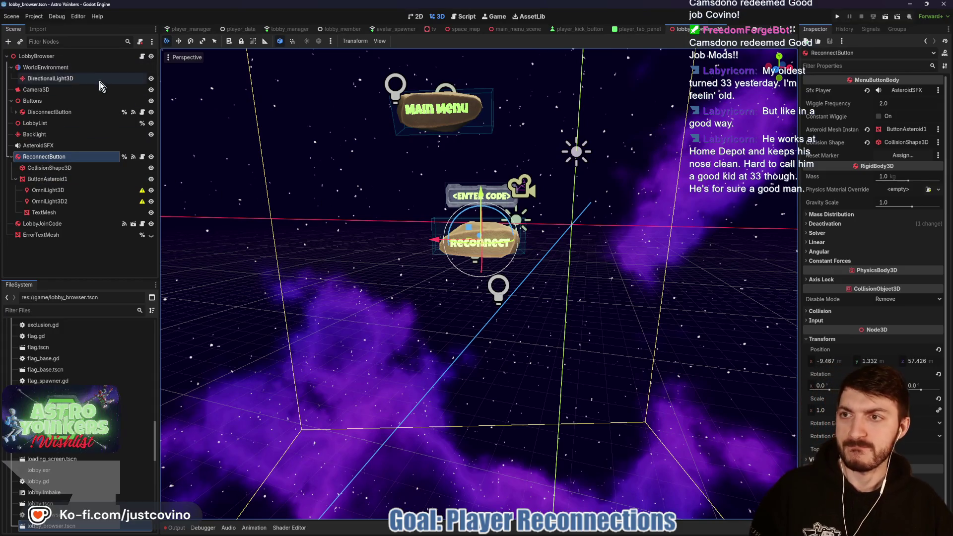
left_click(82, 94)
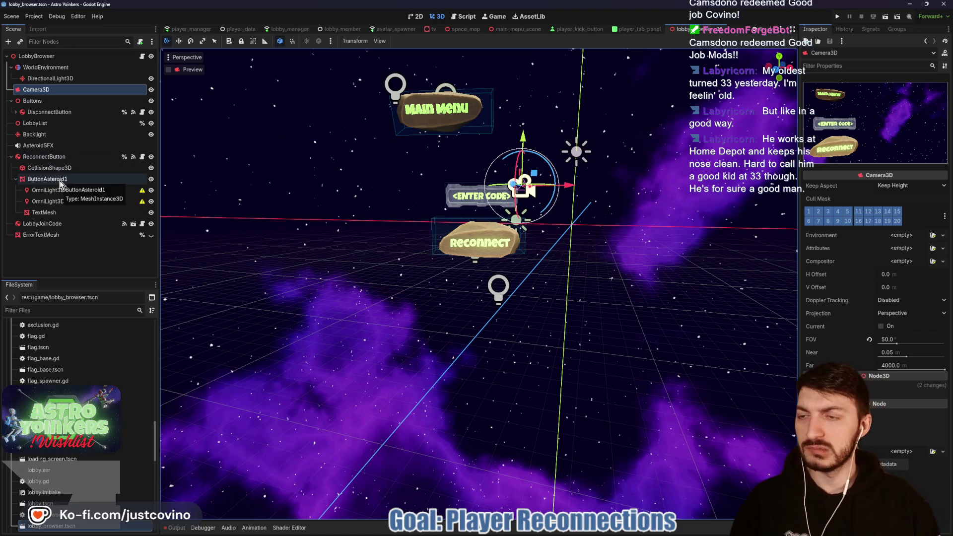
Step: Scale ButtonAsteroid1 down to 8 on all axes, preview it through Camera3D, and open menu_button_body.gd
left_click(60, 183)
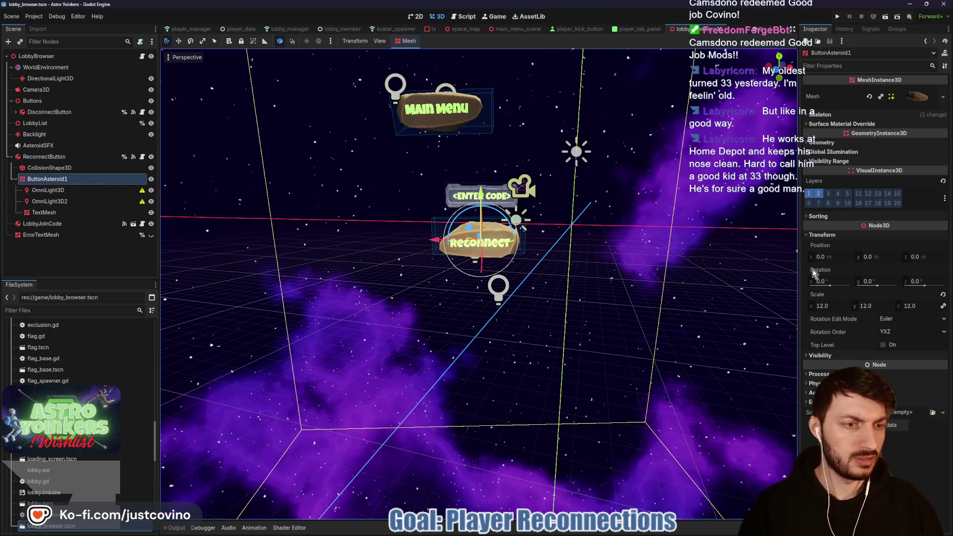
left_click(829, 307)
type("10")
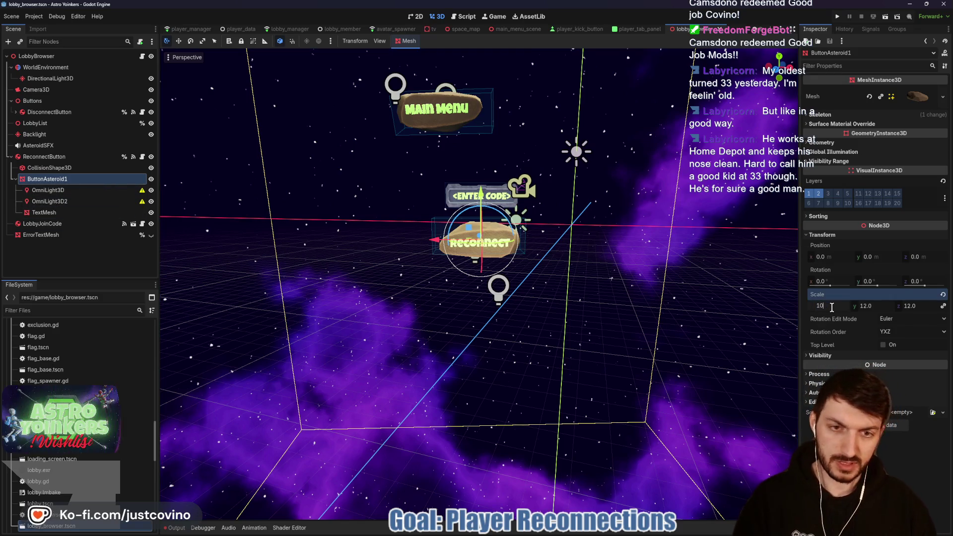
key("Return")
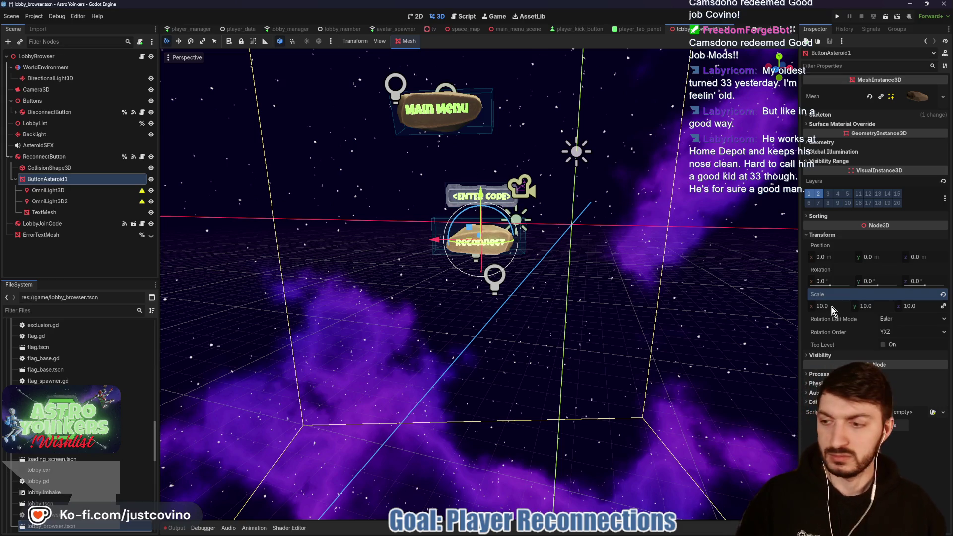
type("8")
key("Return")
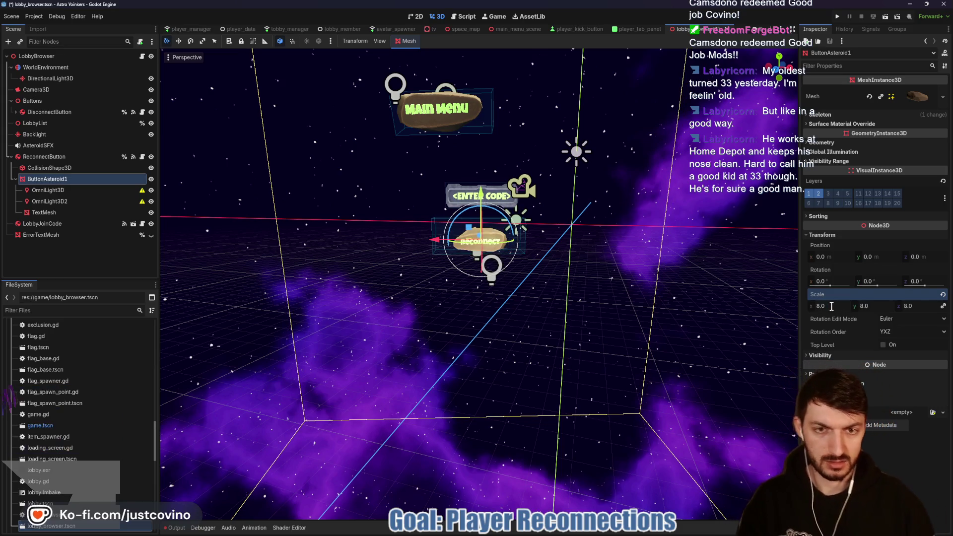
left_click(80, 89)
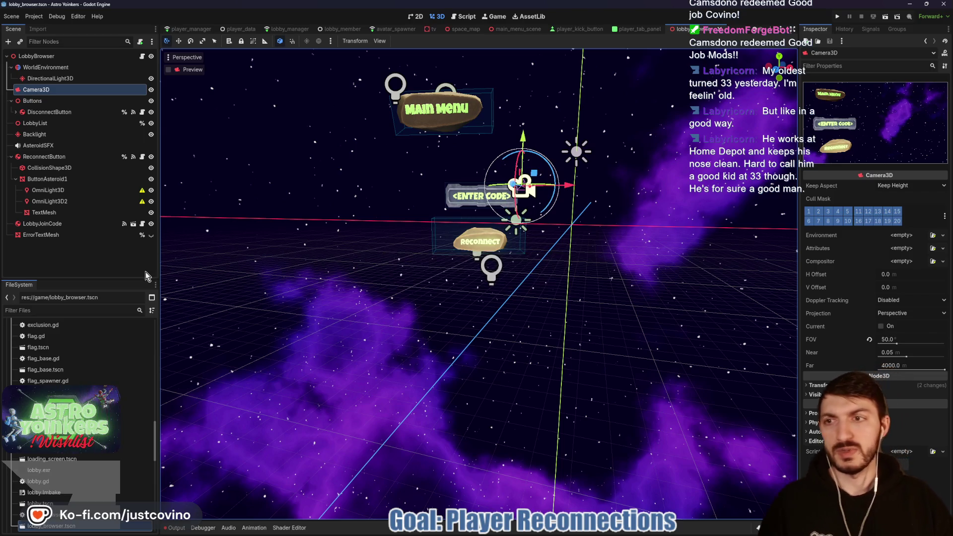
left_click(142, 156)
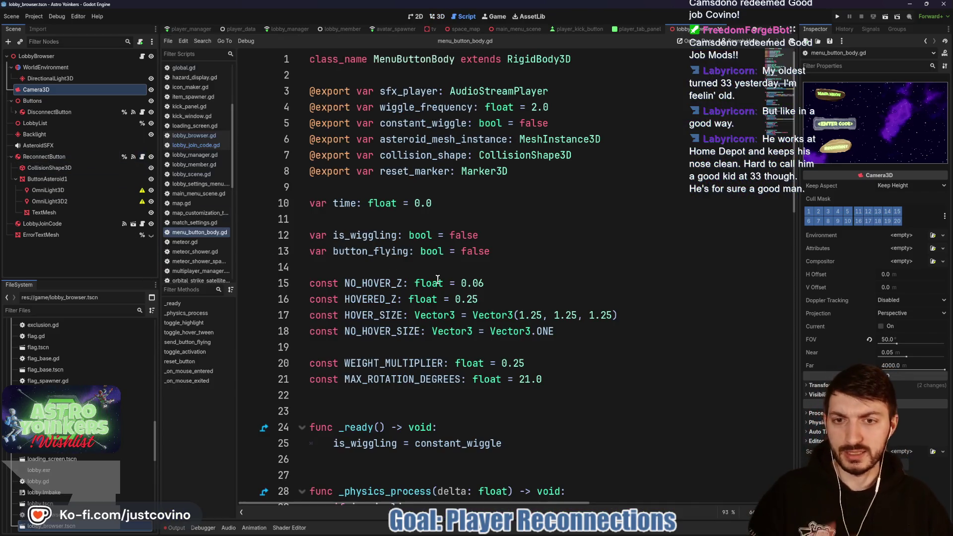
Step: Skim menu_button_body.gd, then jump to _on_reconnect_button_input_event and select disconnect_button on line 154
scroll(428, 278, "down", 6)
scroll(420, 270, "down", 2)
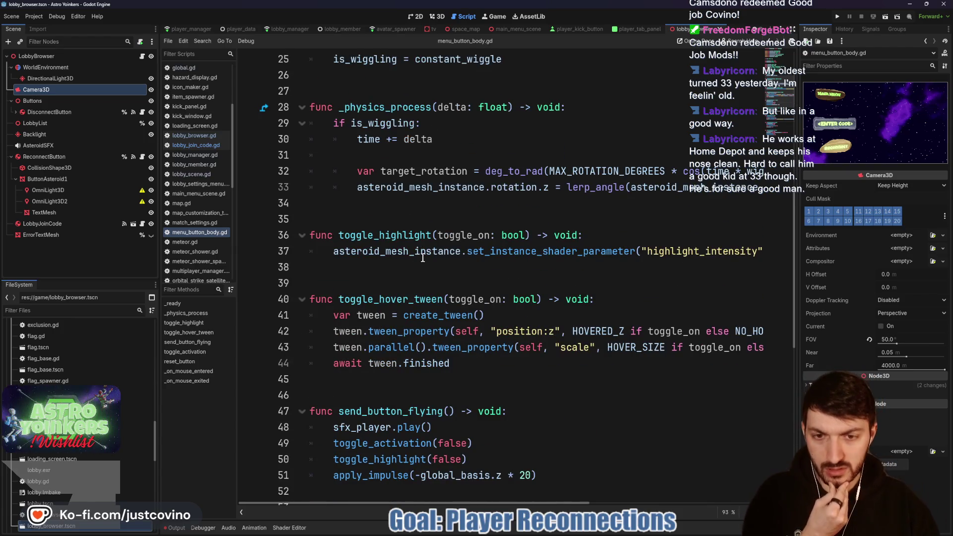
scroll(422, 258, "down", 8)
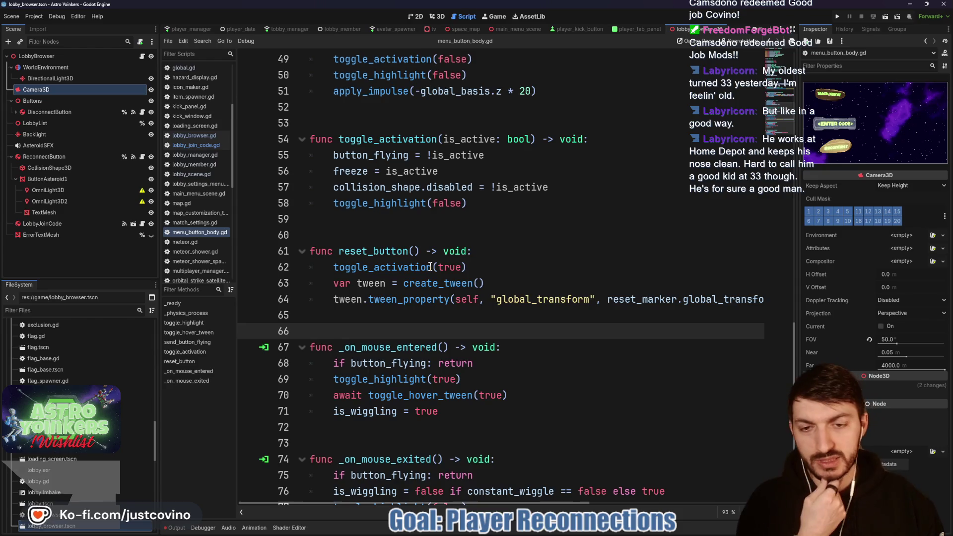
scroll(430, 267, "down", 1)
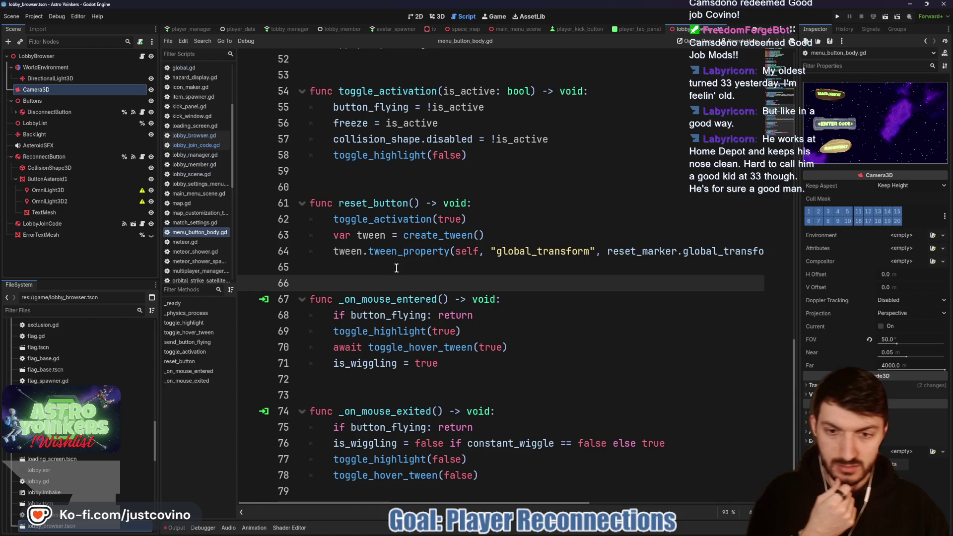
left_click(44, 157)
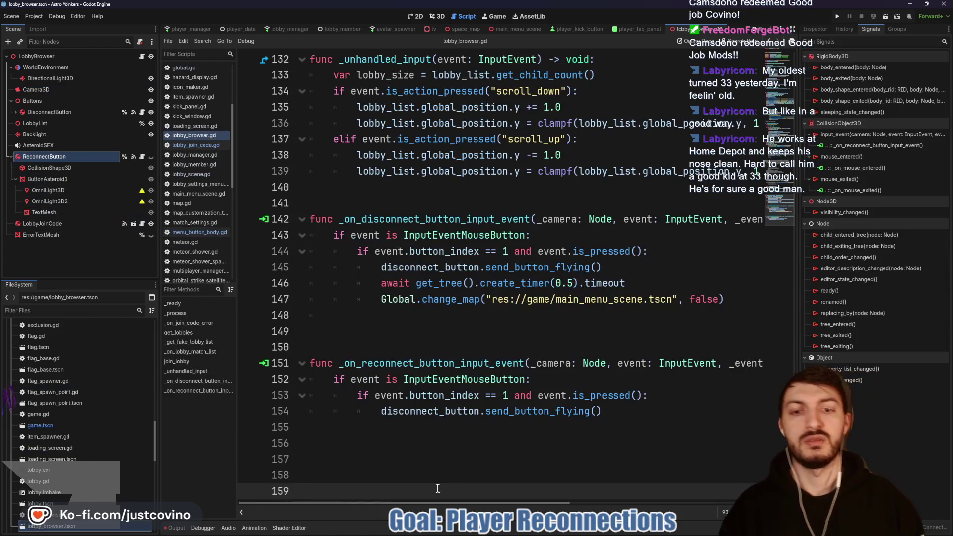
double_click(417, 411)
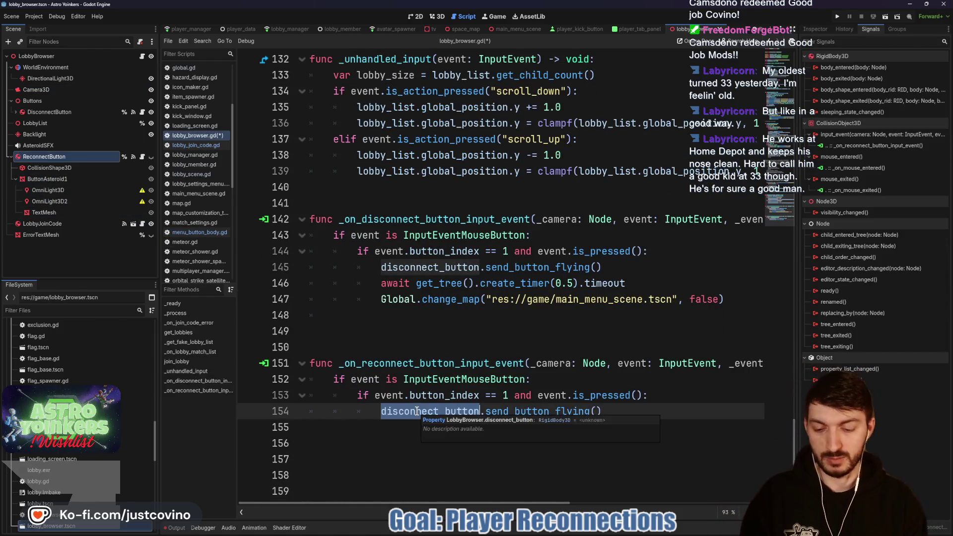
Step: Replace disconnect_button with reconnect_button on line 154 and save lobby_browser.gd
type("re")
key("Return")
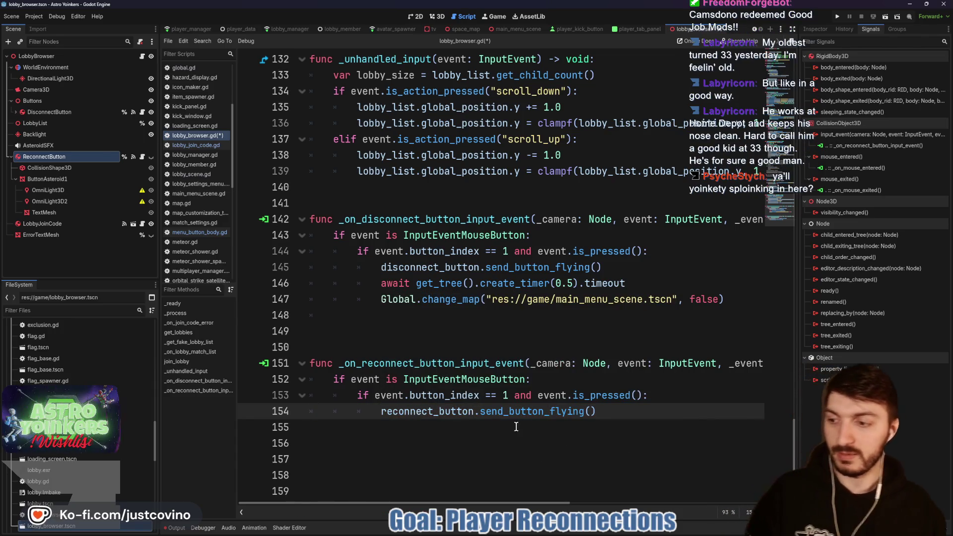
left_click(486, 428)
key("ctrl+s")
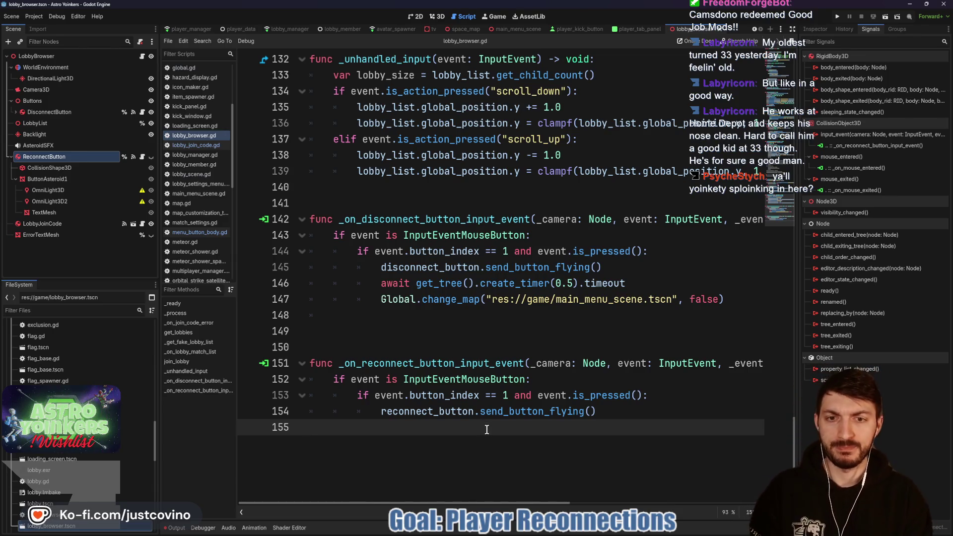
Step: Add 'await get_tree().create_timer(0.5).timeout' on line 155 below the send_button_flying call
key("Tab")
key("Tab")
key("Tab")
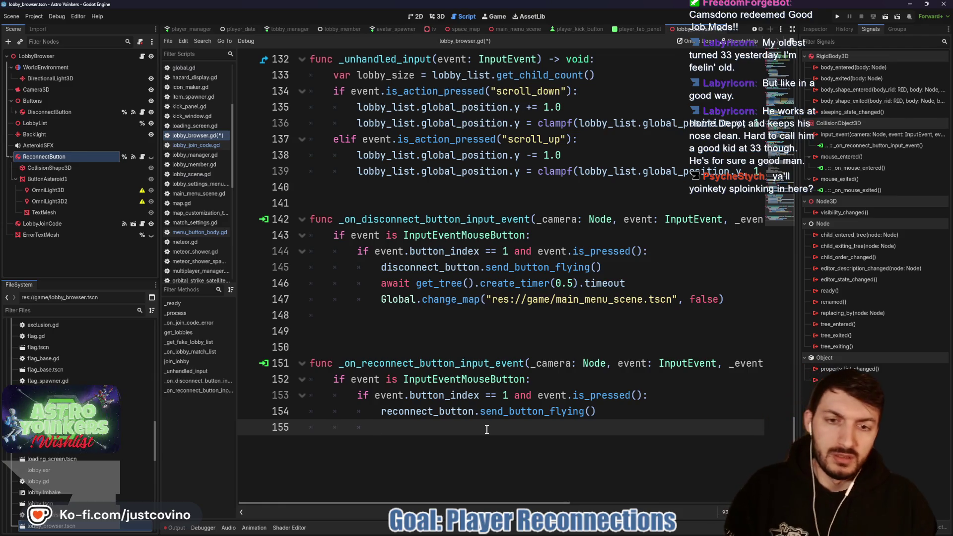
type("await get")
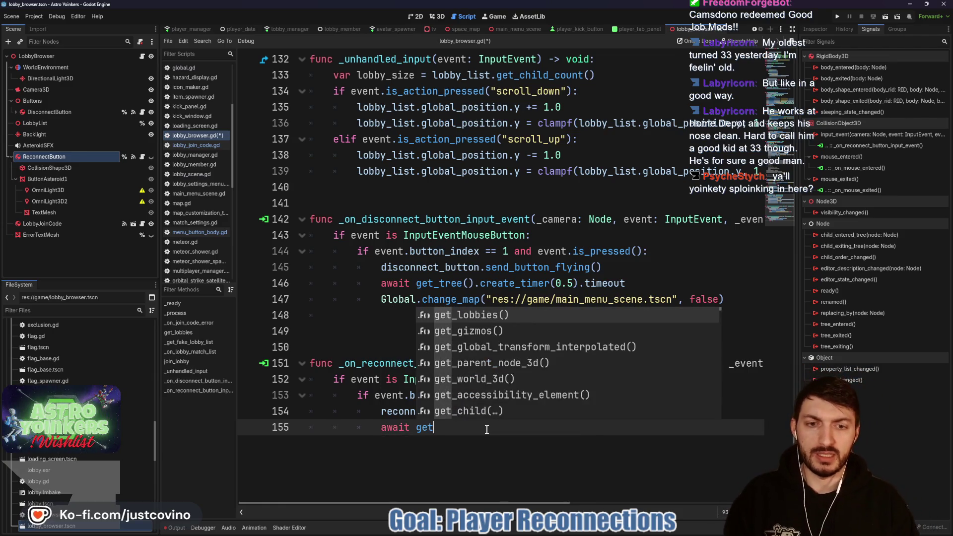
type("_tree().")
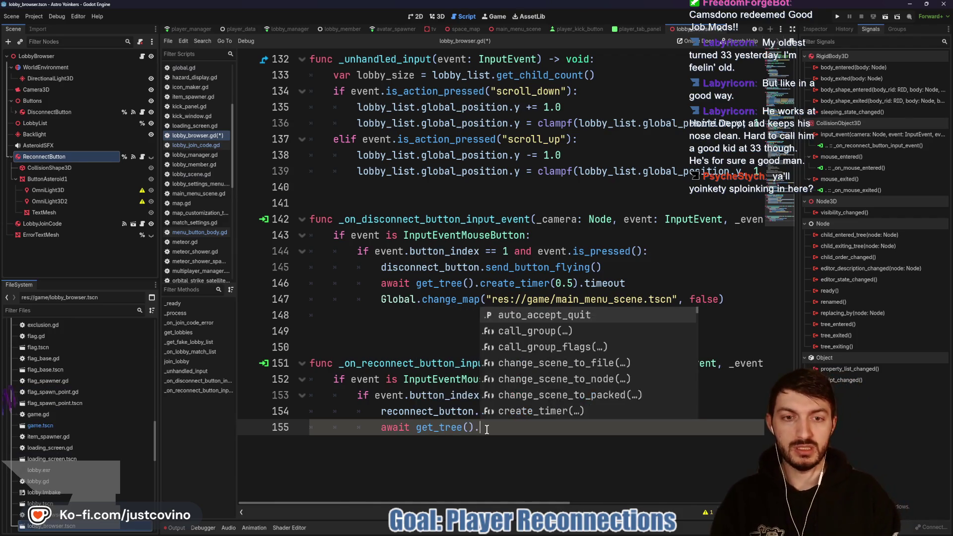
type("create")
key("Return")
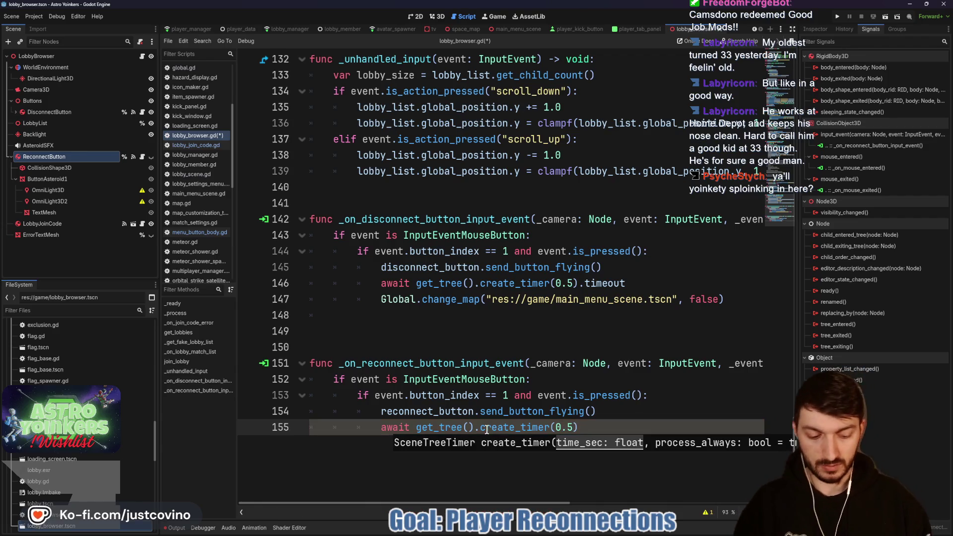
type(".t")
key("Return")
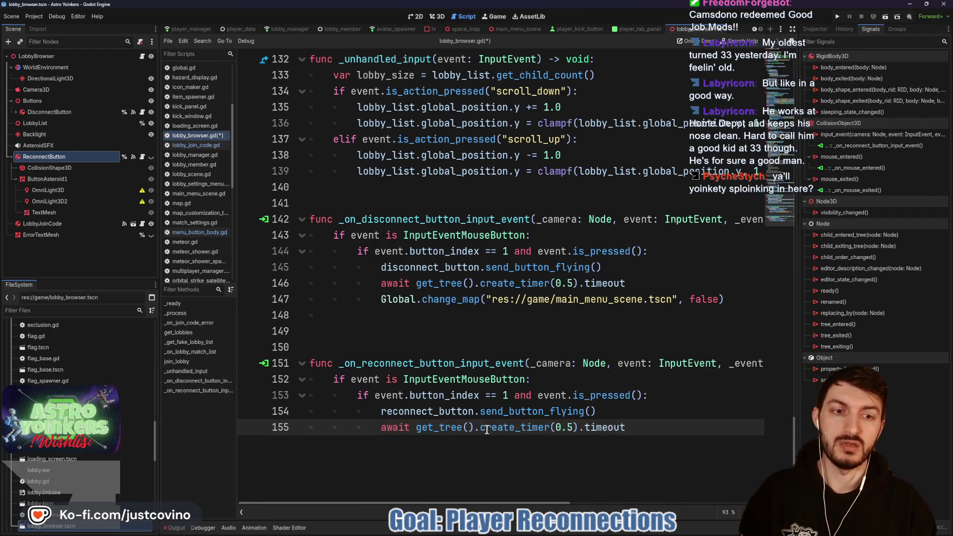
key("Return")
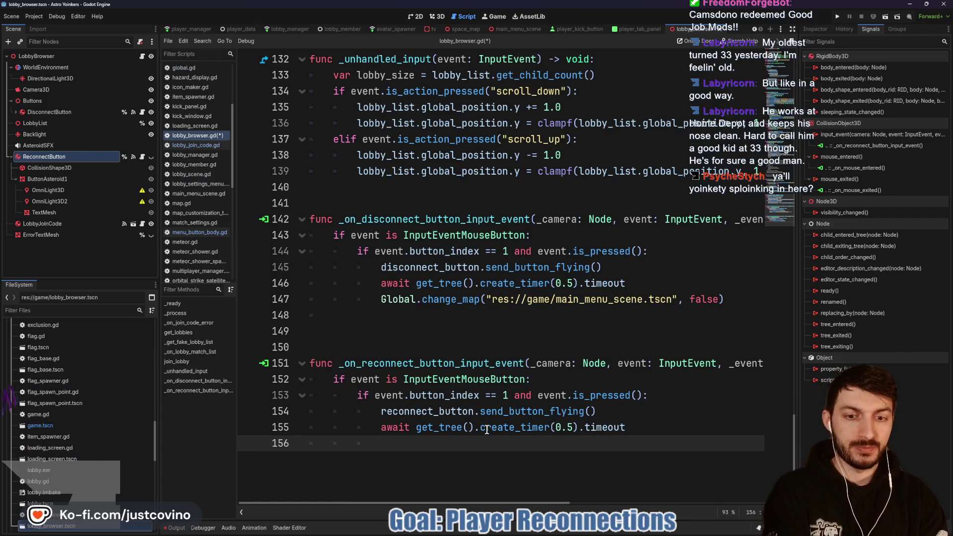
scroll(487, 430, "up", 6)
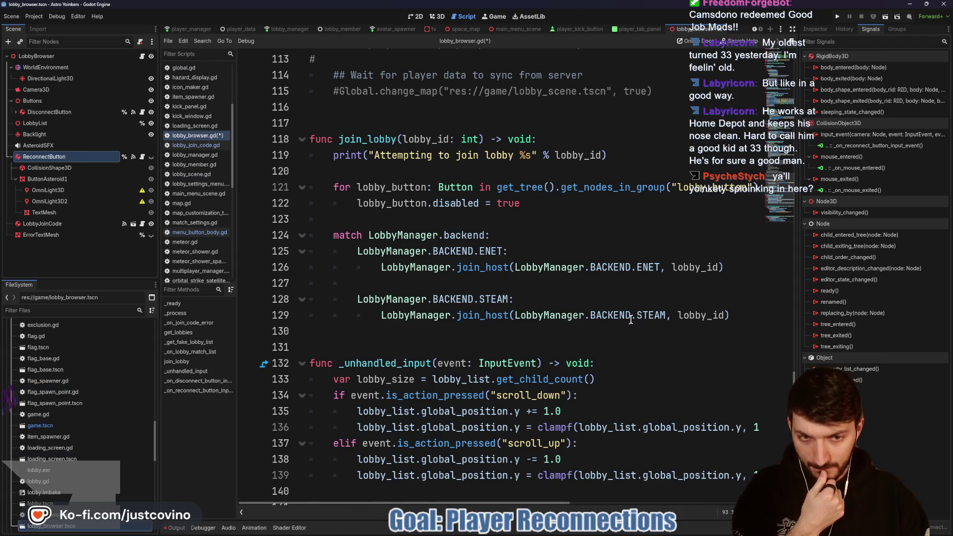
Step: Copy the match block from lines 124–129 into the reconnect handler at line 156
mouse_move(745, 316)
left_mouse_down()
mouse_move(596, 310)
mouse_move(318, 251)
mouse_move(315, 241)
left_mouse_up()
key("ctrl+c")
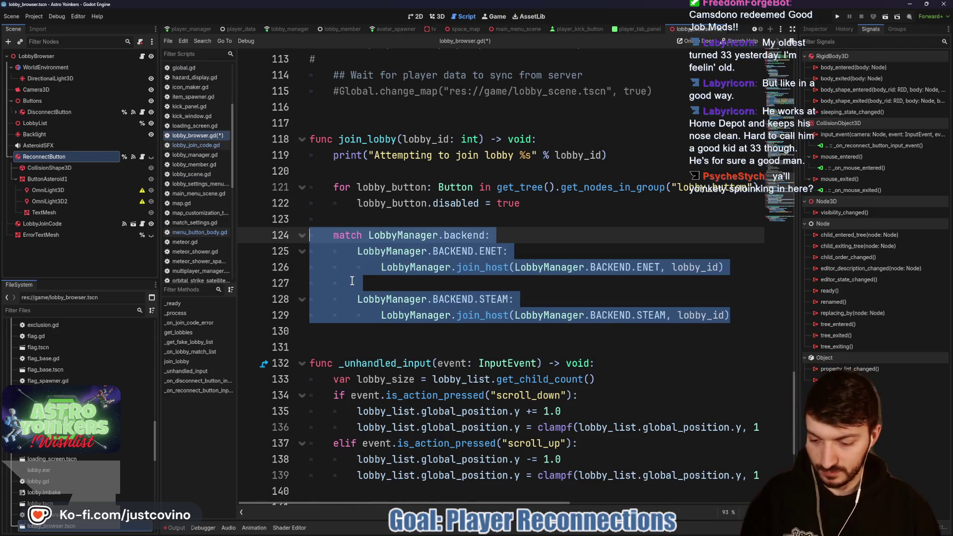
scroll(357, 285, "down", 5)
left_click(413, 489)
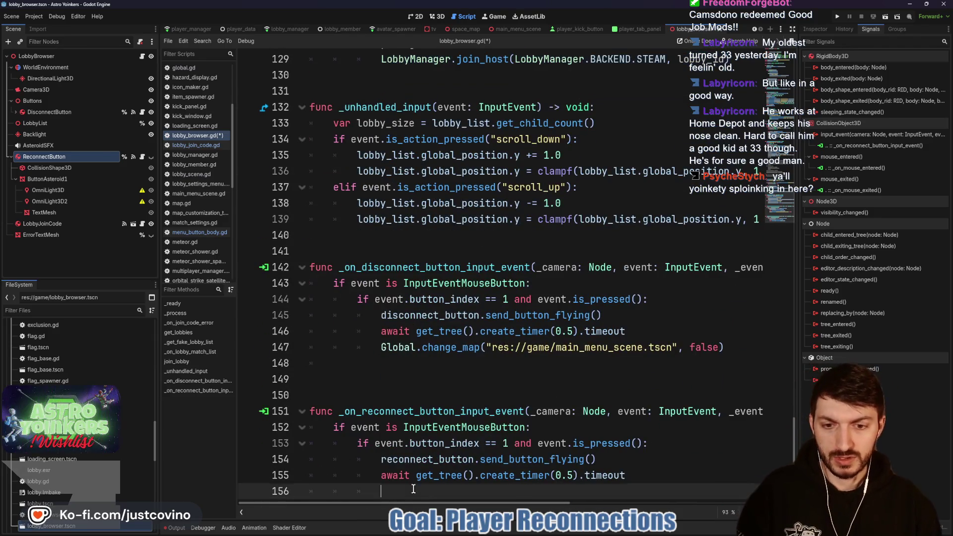
key("ctrl+v")
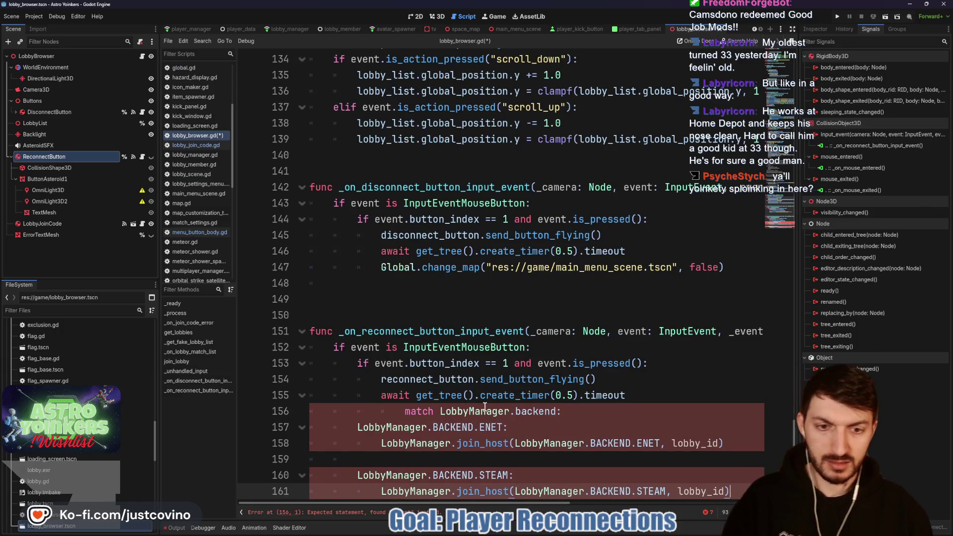
left_click(406, 412)
key("BackSpace")
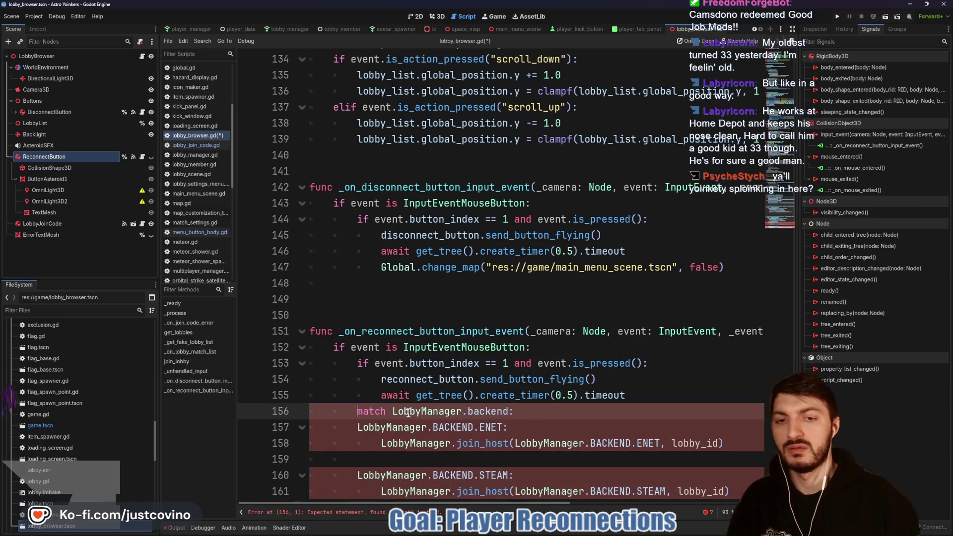
Step: Indent the pasted ENET and STEAM join_host cases and add blank lines after line 161
mouse_move(354, 423)
left_mouse_down()
mouse_move(530, 491)
mouse_move(747, 492)
left_mouse_up()
key("Tab")
key("Tab")
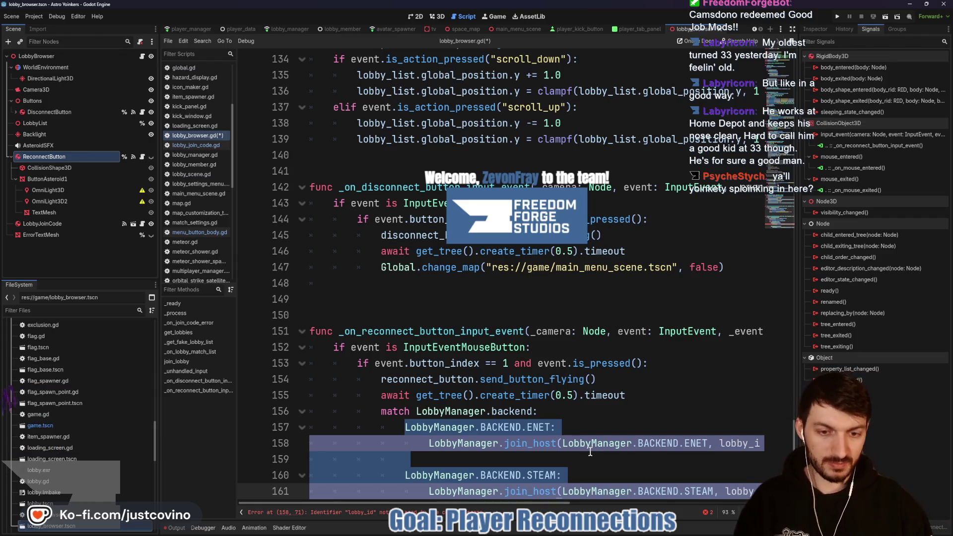
left_click(493, 456)
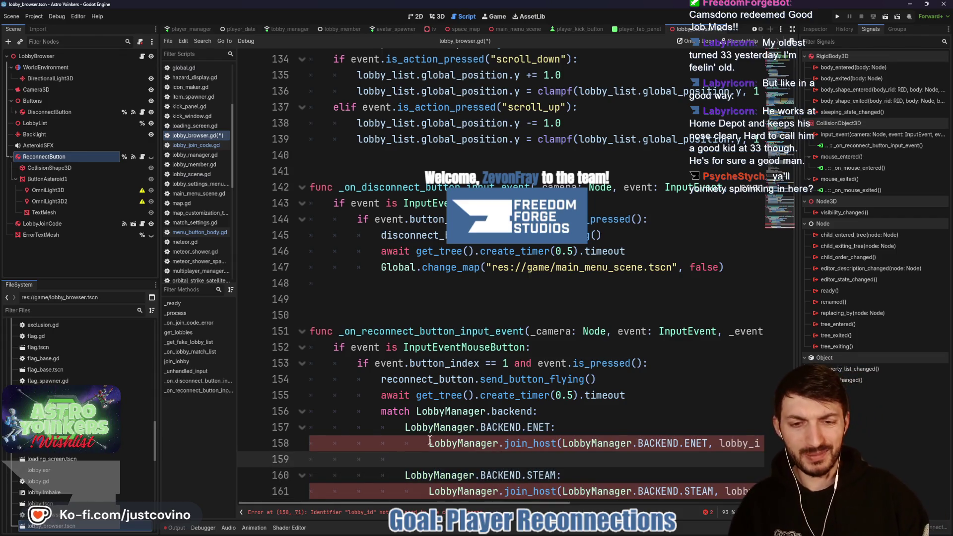
left_click(720, 444)
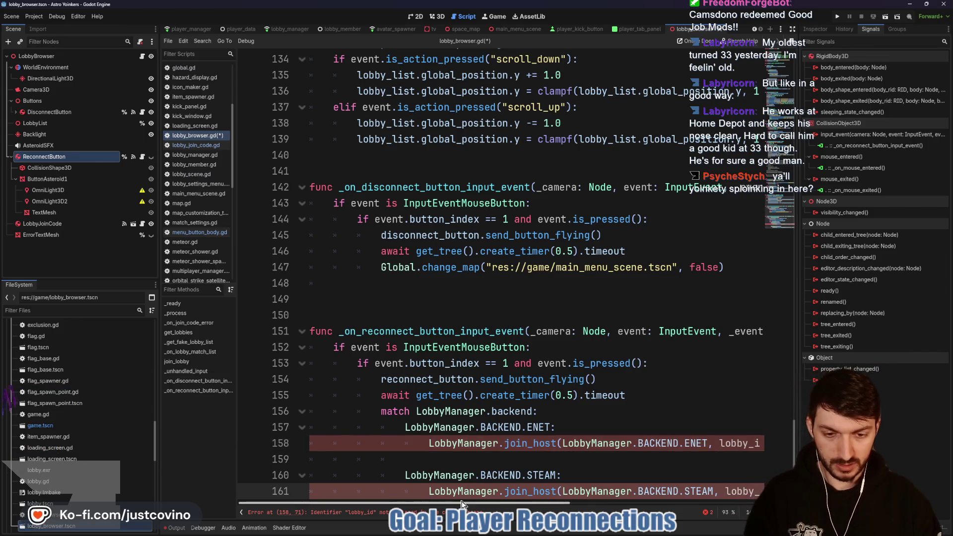
scroll(688, 491, "right", 3)
key("Return")
key("Return")
key("Return")
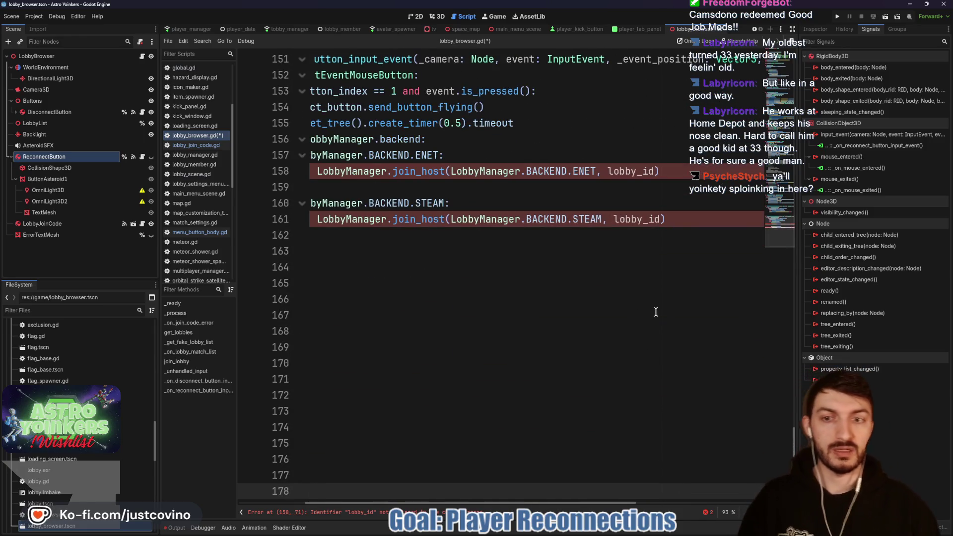
Step: Replace lobby_id in both join_host calls with Global.previous_lobby_id, save, and open global.gd
left_click(607, 172)
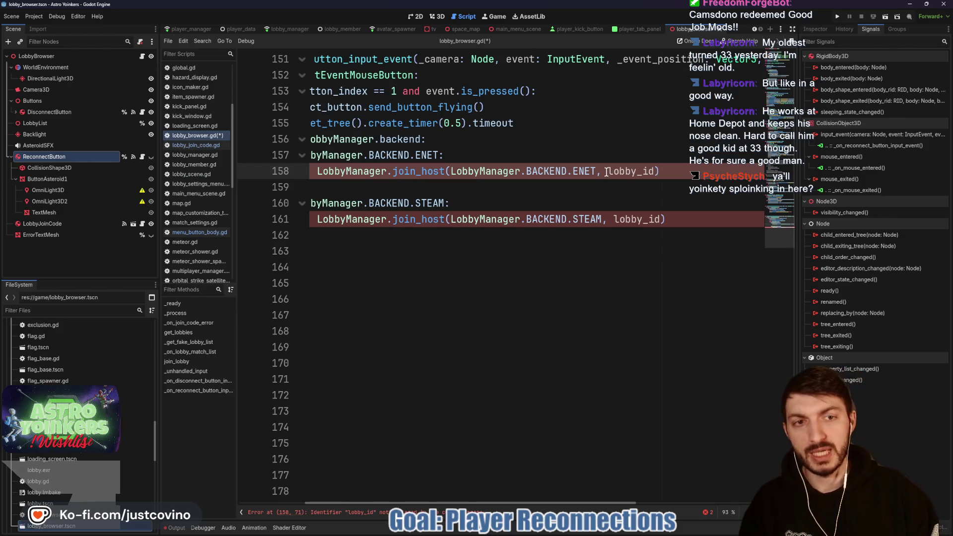
double_click(620, 172)
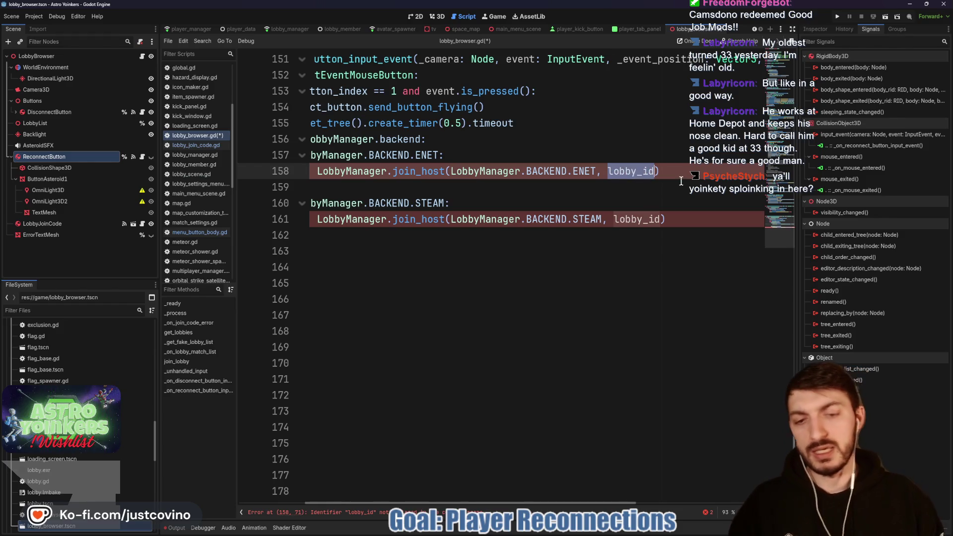
key("ctrl+d")
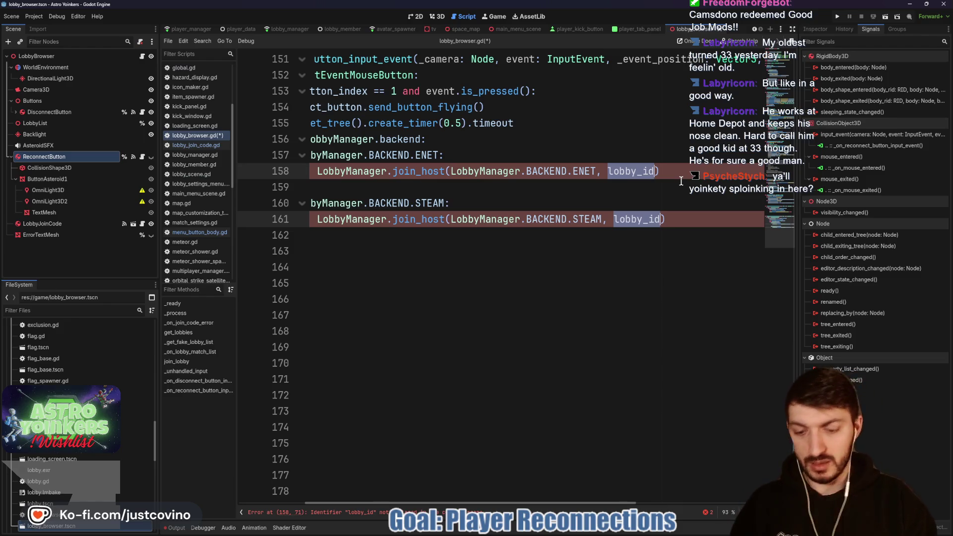
type("Global.")
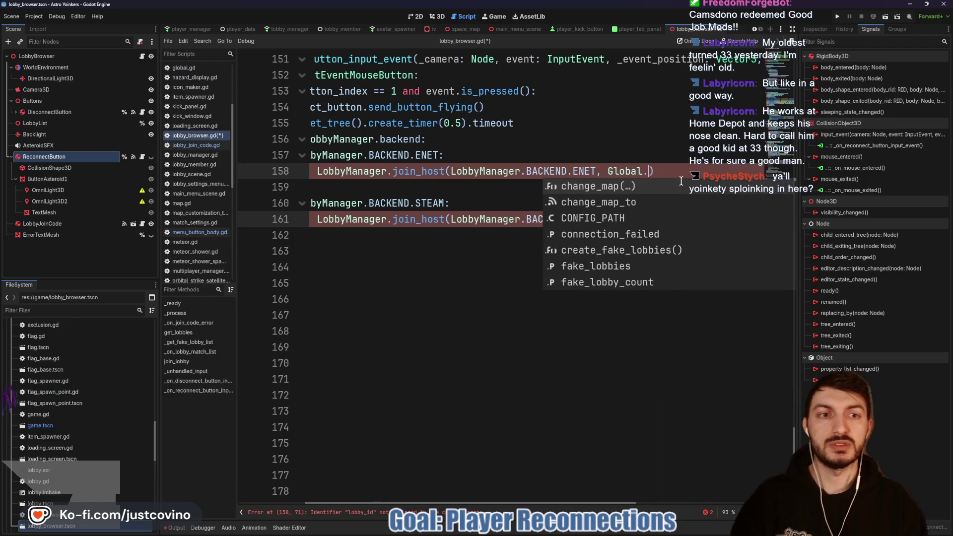
type("previous_lo")
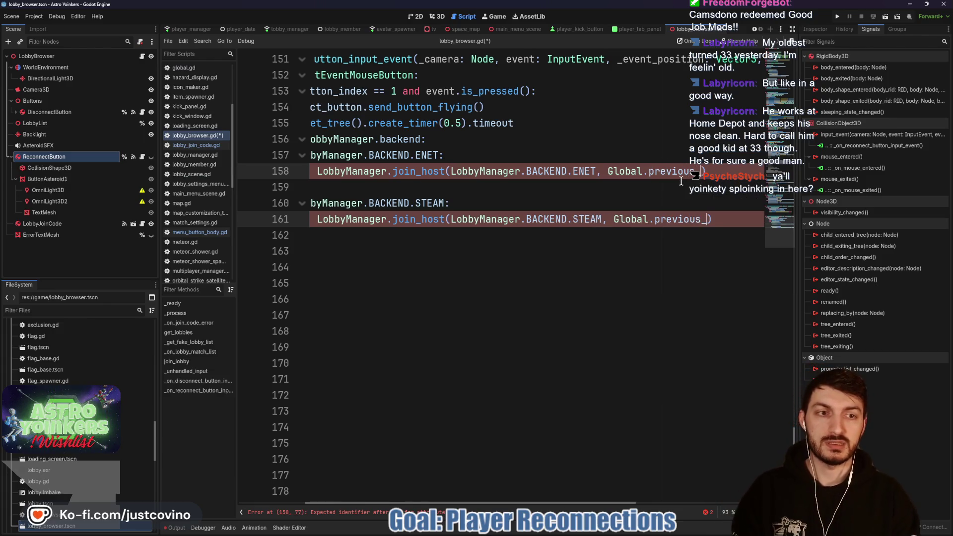
type("bby_i")
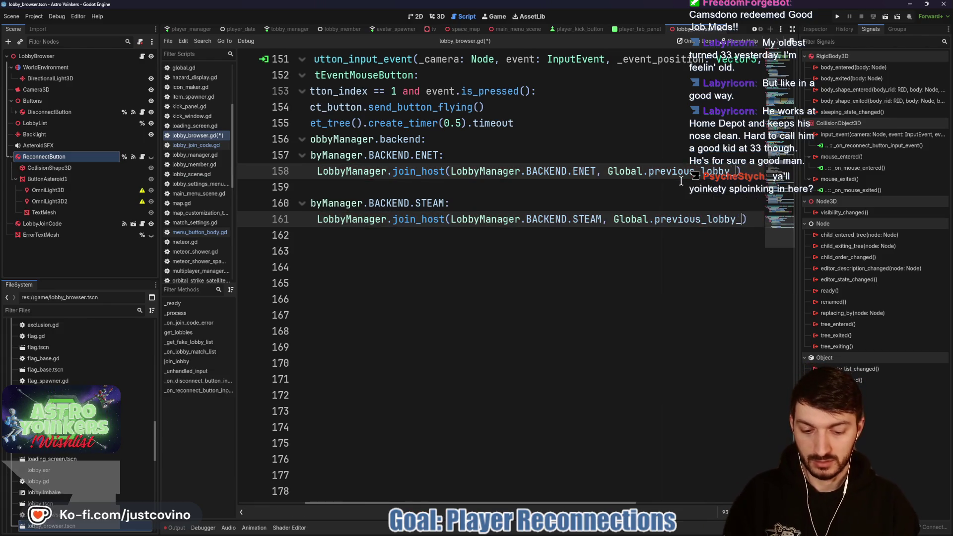
type("d")
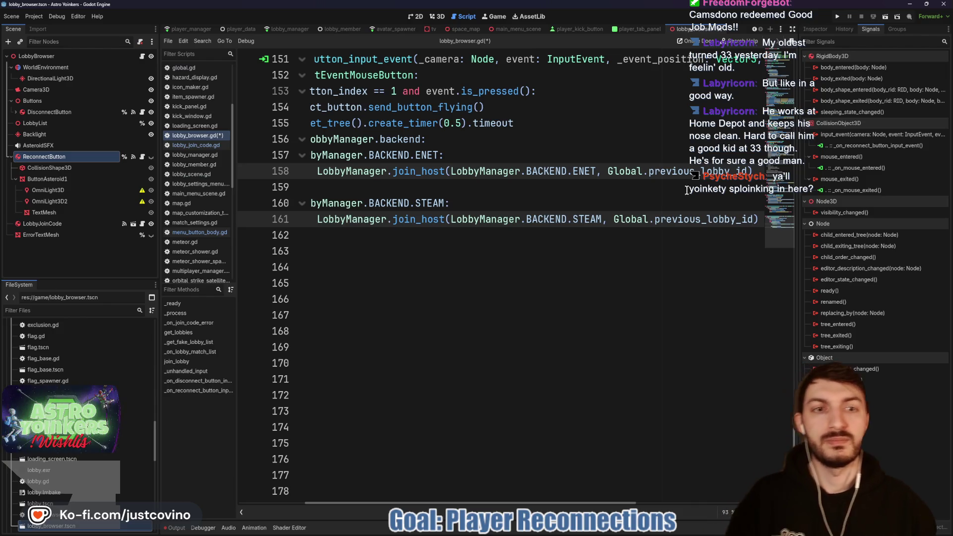
left_click(675, 199)
key("ctrl+s")
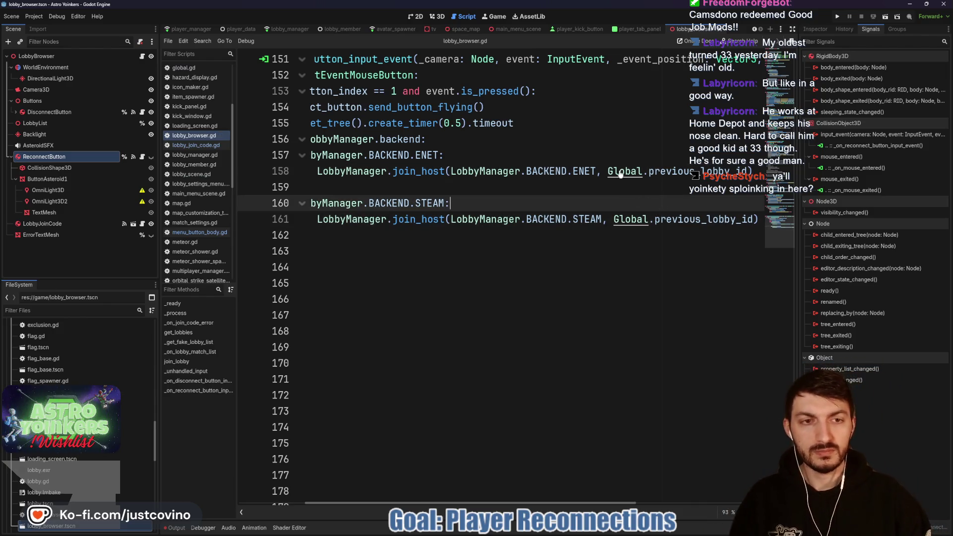
left_click(621, 173, "ctrl")
scroll(559, 217, "down", 3)
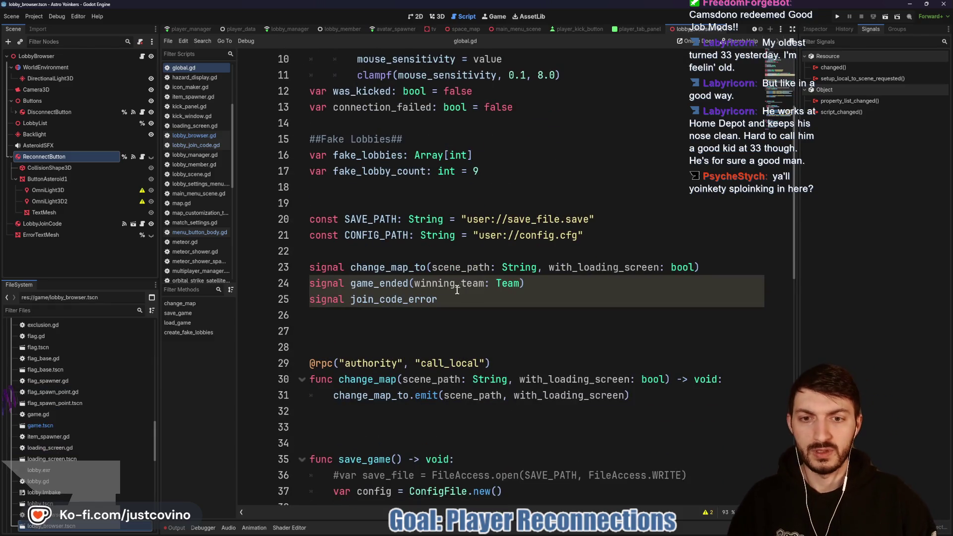
Step: Declare 'var previous_lobby_id: int' below connection_failed in global.gd and save it
left_click(554, 106)
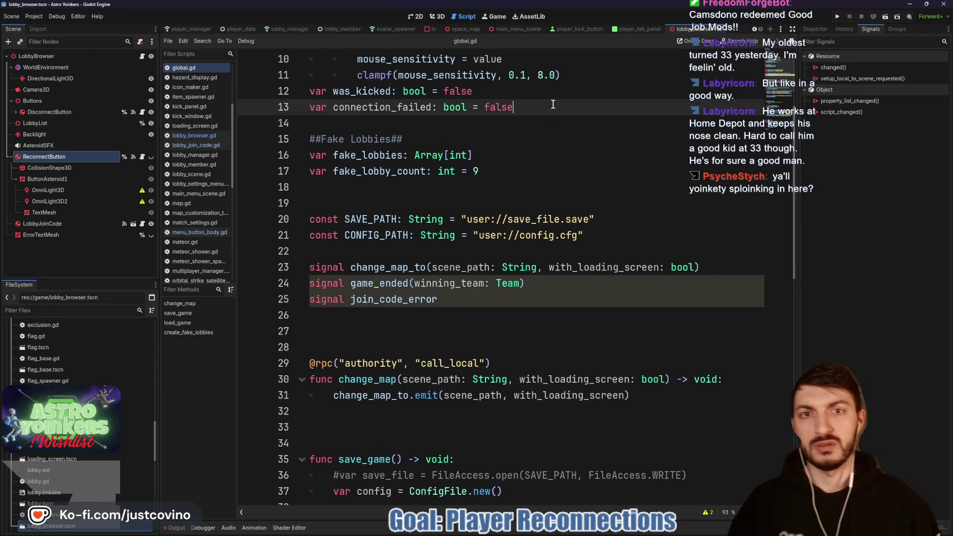
key("Return")
type("var pre")
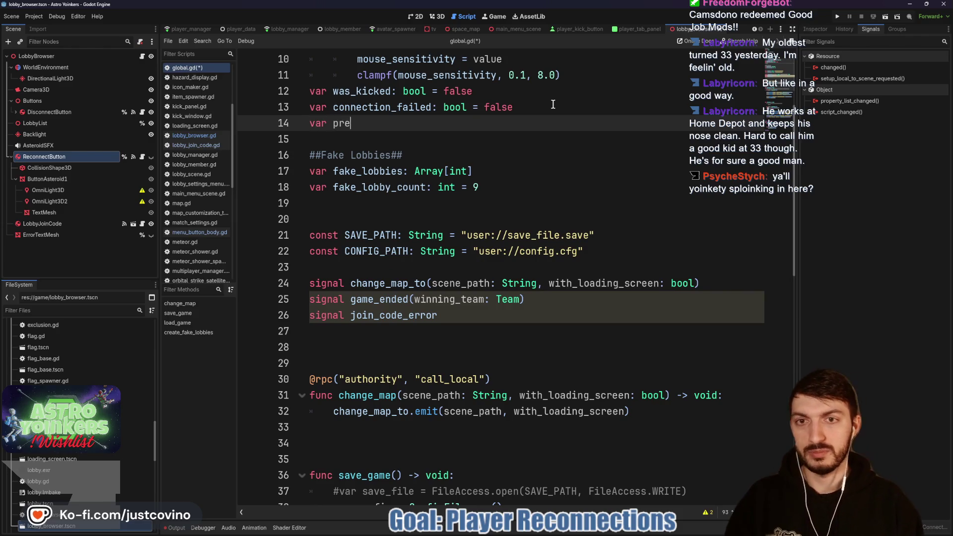
type("vious_lobby_id:")
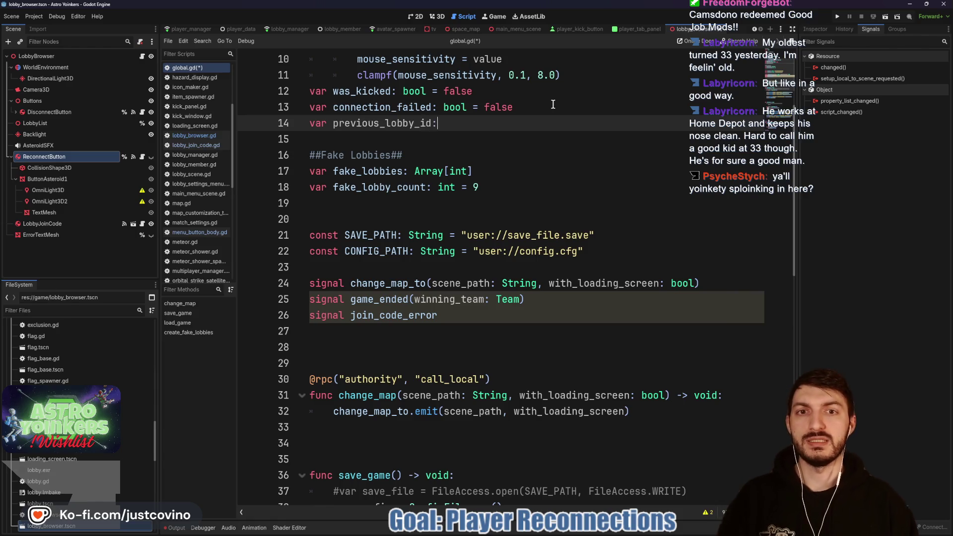
type(" int")
key("ctrl+s")
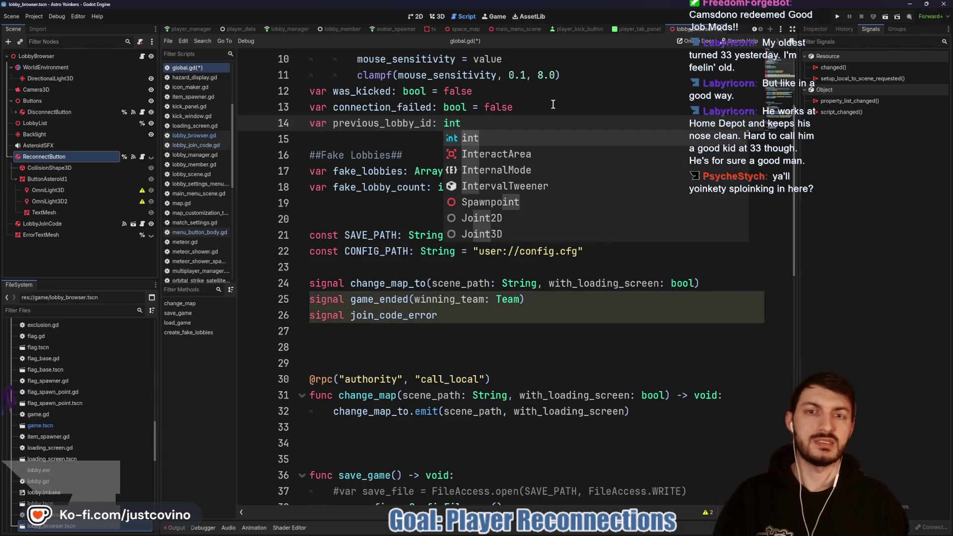
left_click(500, 124)
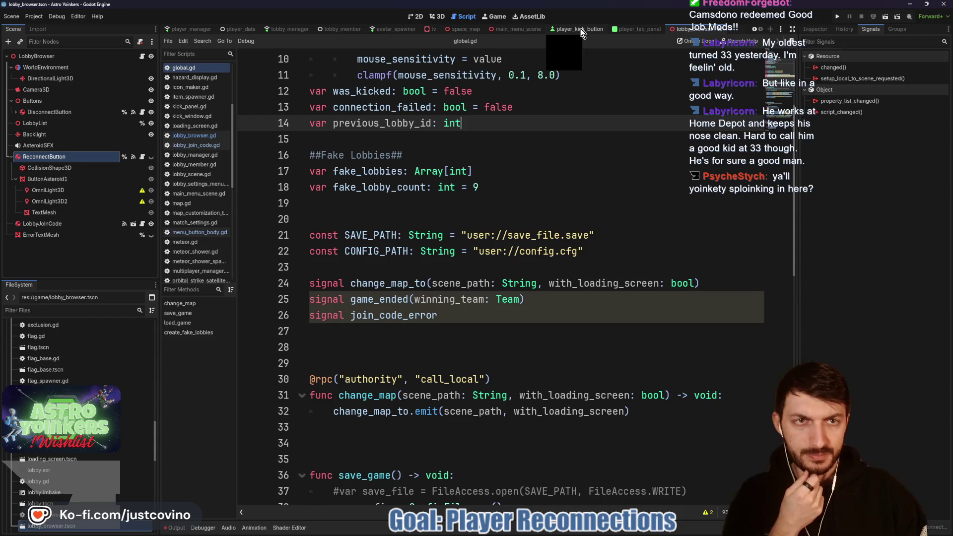
left_click(286, 29)
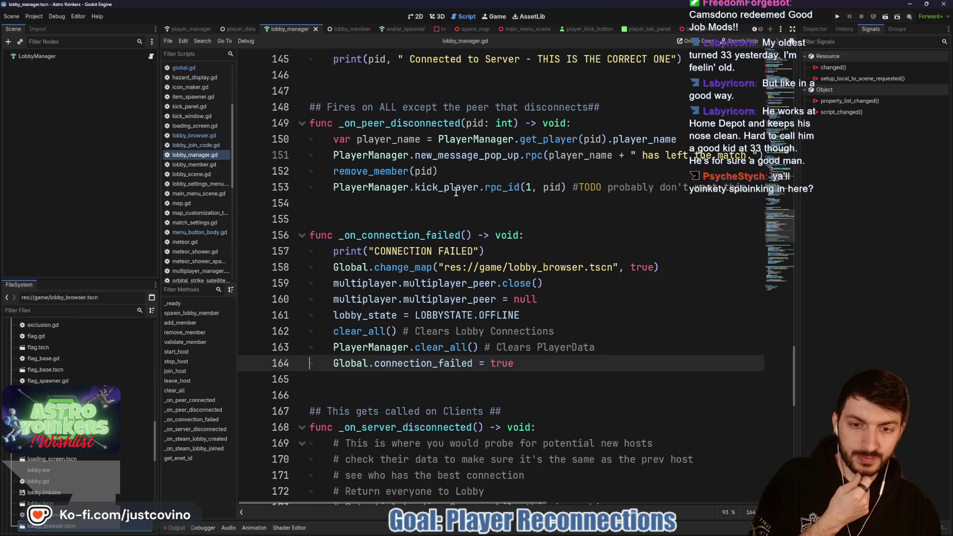
Step: Insert 'Global.previous_lobby_id = lobby_id' as the first line of join_host and save
scroll(447, 174, "up", 4)
scroll(425, 188, "up", 8)
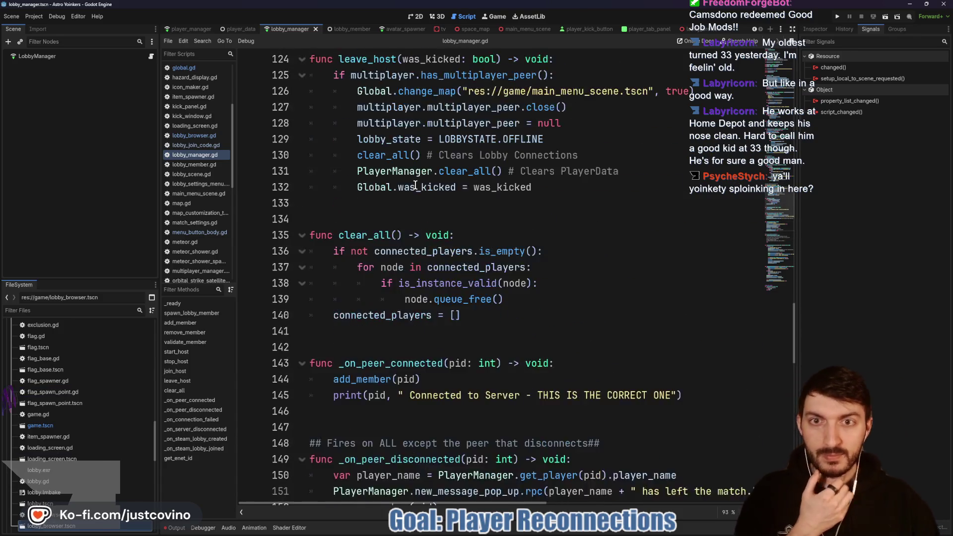
scroll(412, 186, "up", 4)
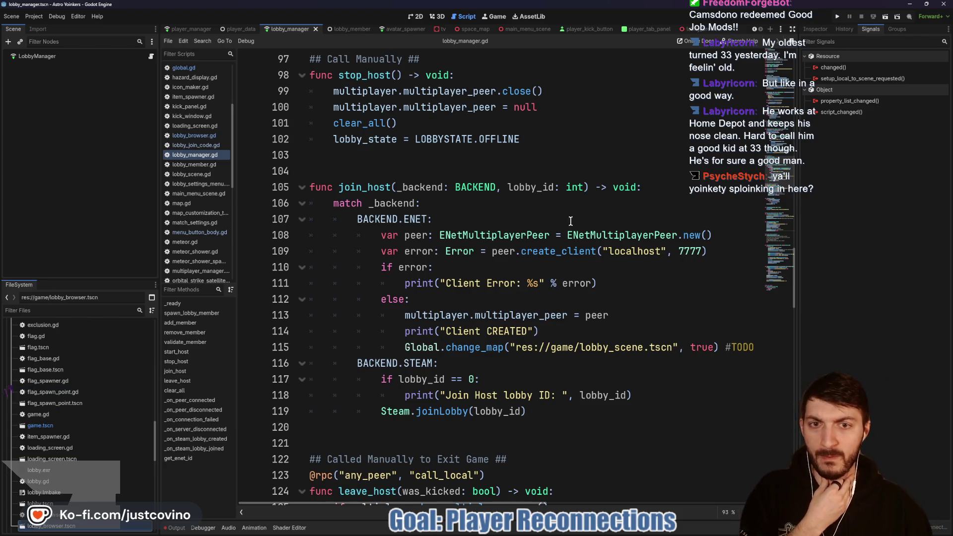
left_click(681, 186)
key("Return")
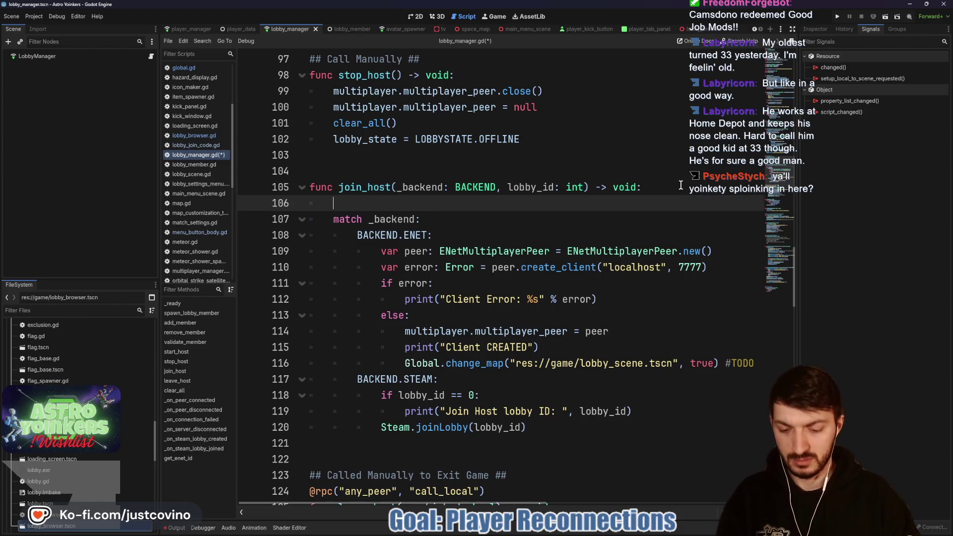
type("Global.pre")
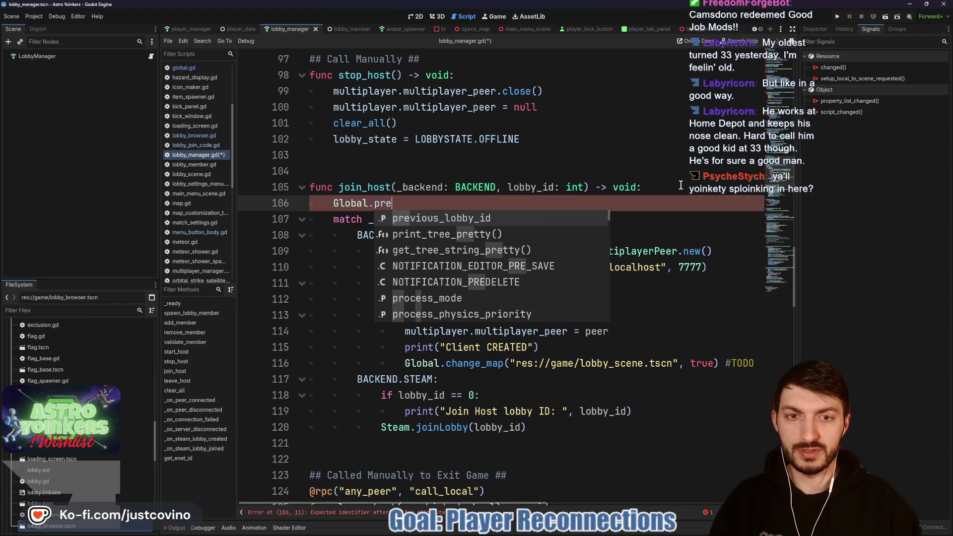
key("Return")
type("= lo")
key("Return")
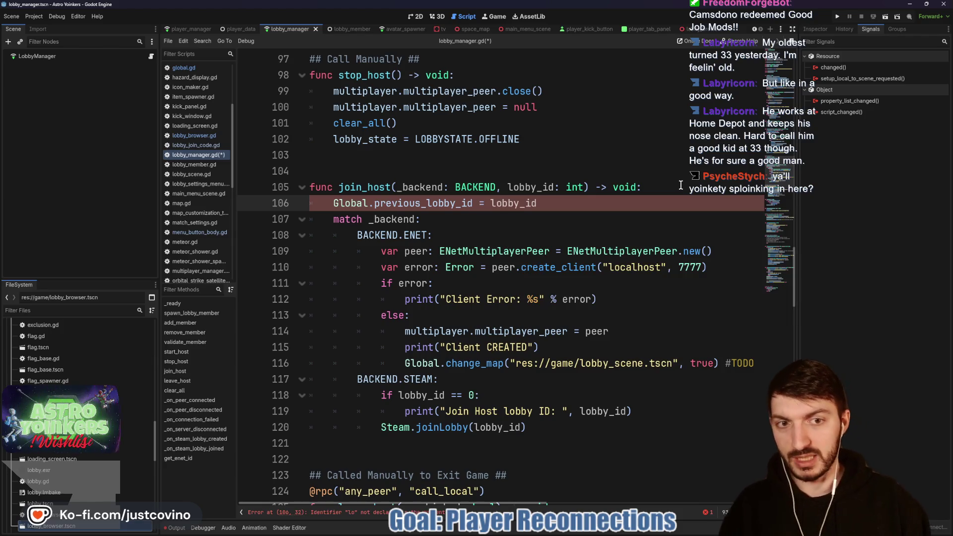
key("ctrl+s")
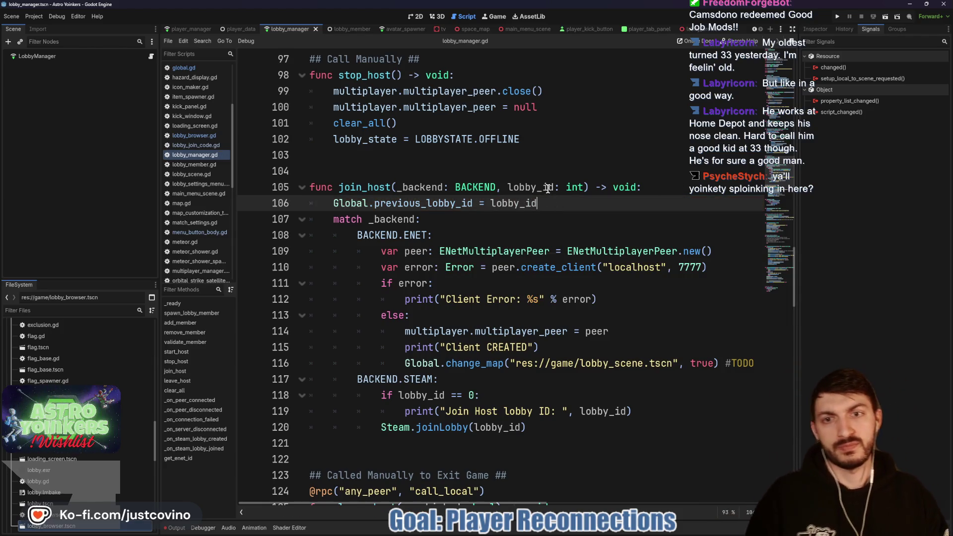
Step: Review the new assignment and trace _on_steam_lobby_created from start_host in lobby_manager.gd
left_click_drag(547, 199, 321, 203)
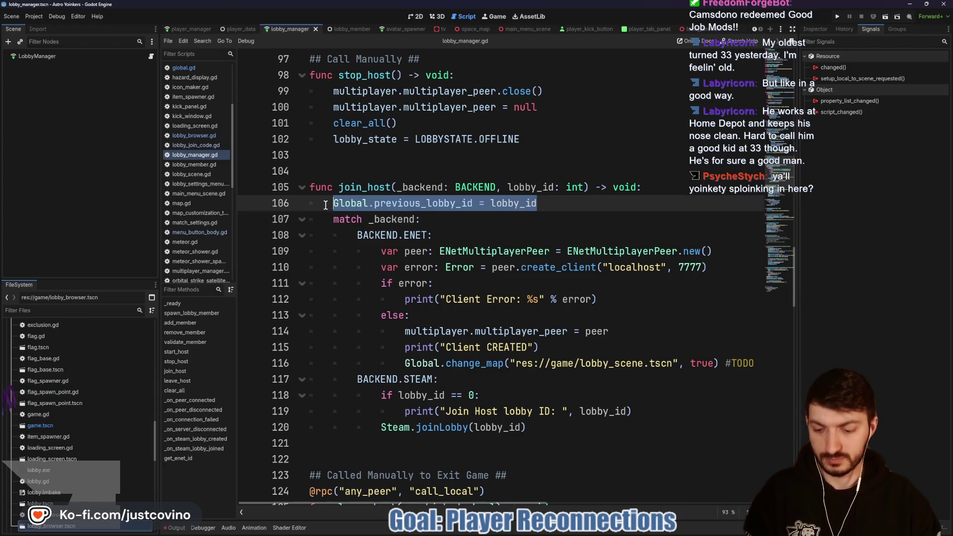
scroll(460, 224, "down", 5)
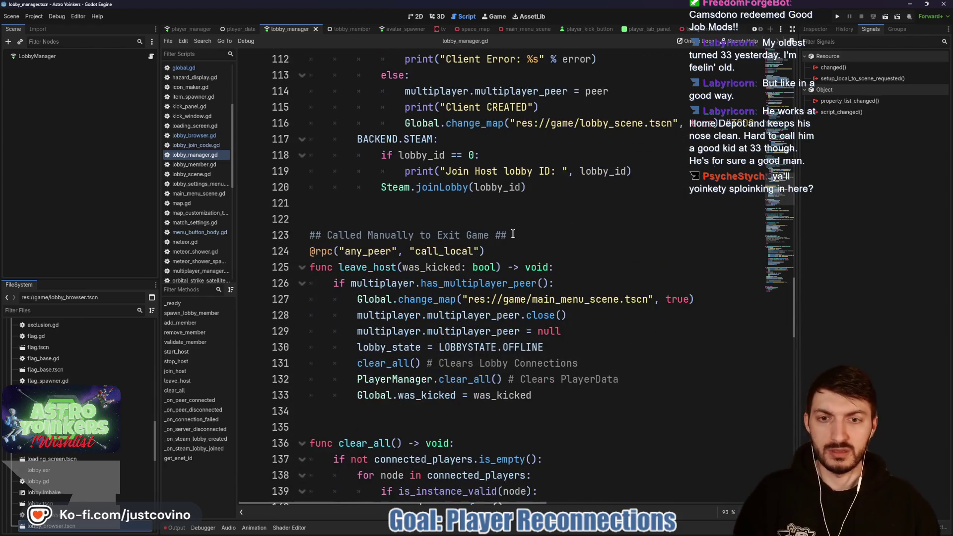
scroll(514, 236, "up", 15)
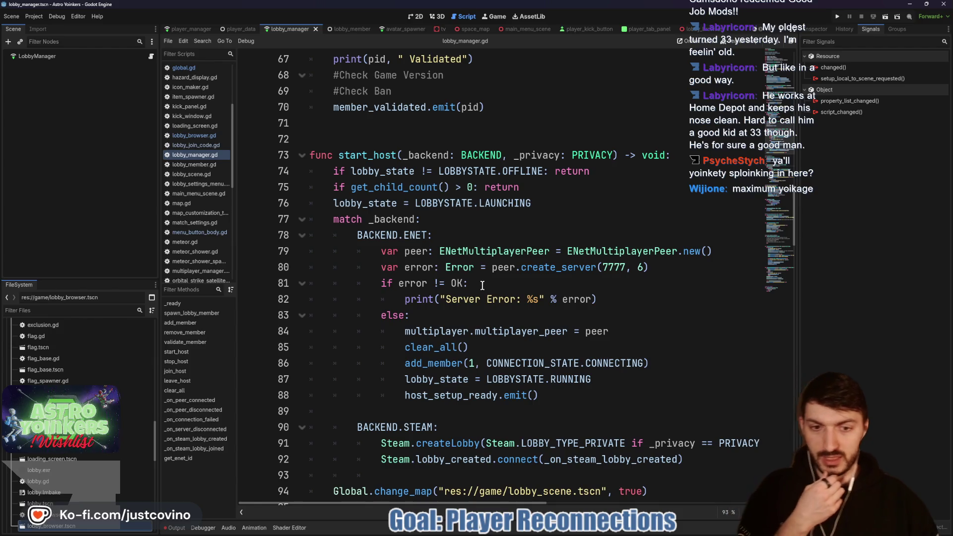
scroll(485, 286, "down", 2)
left_click(592, 374)
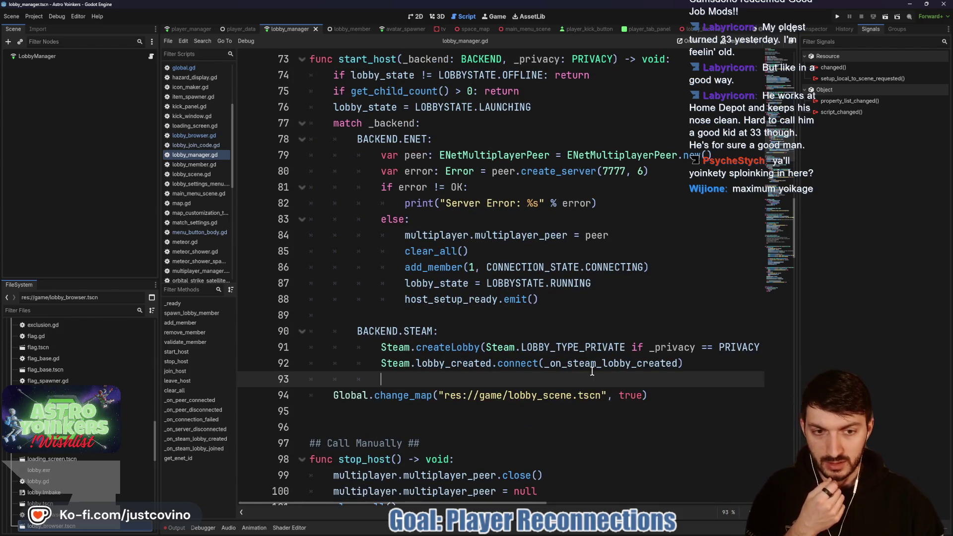
double_click(566, 363)
scroll(551, 358, "down", 6)
scroll(551, 357, "down", 20)
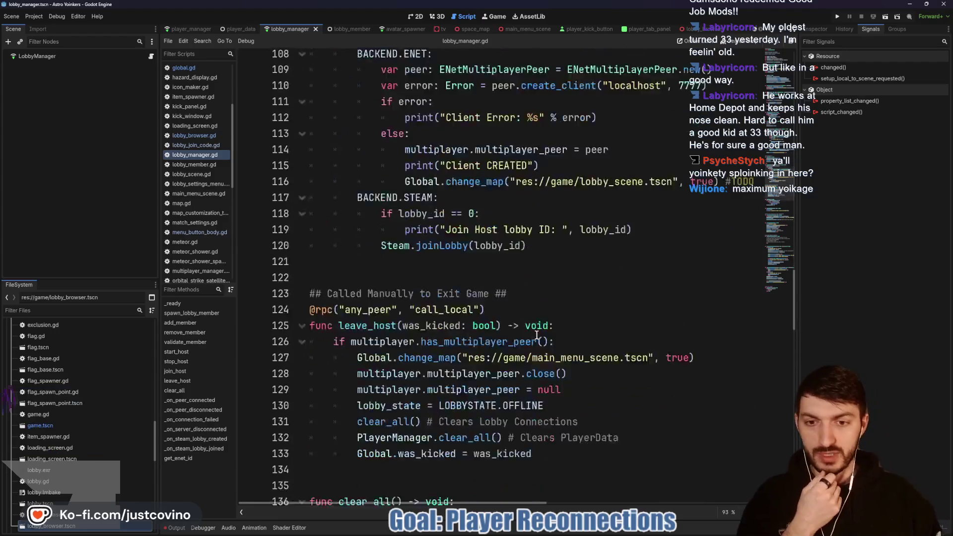
scroll(528, 338, "down", 2)
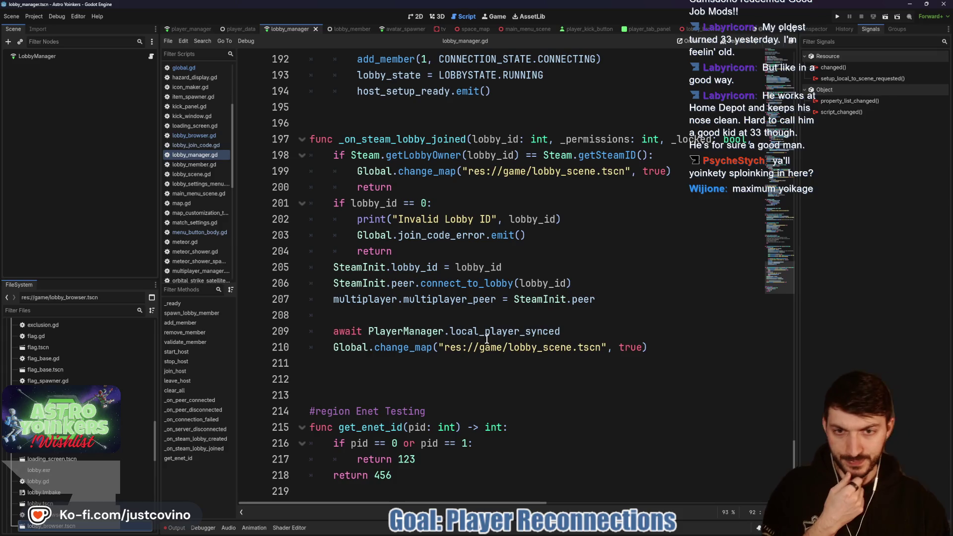
mouse_move(461, 329)
scroll(461, 333, "up", 5)
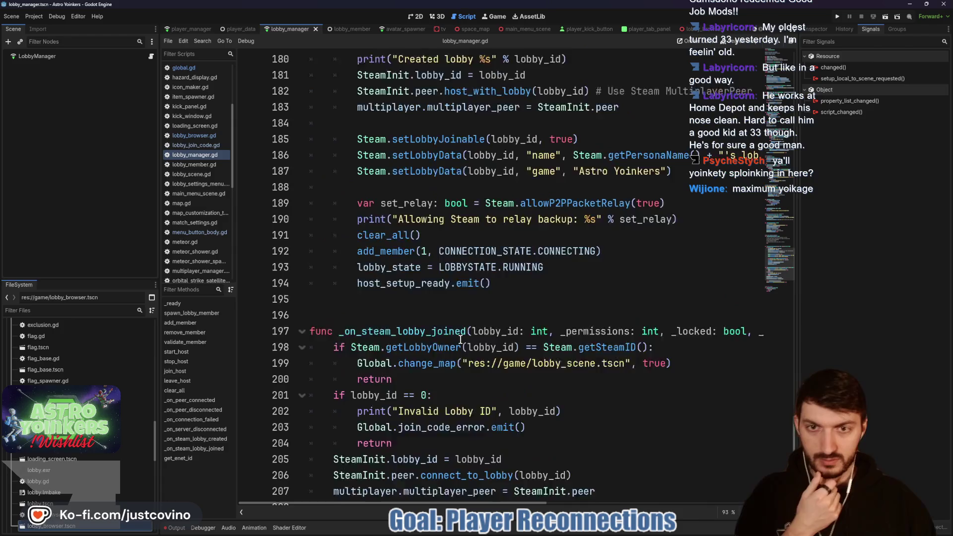
scroll(461, 340, "up", 1)
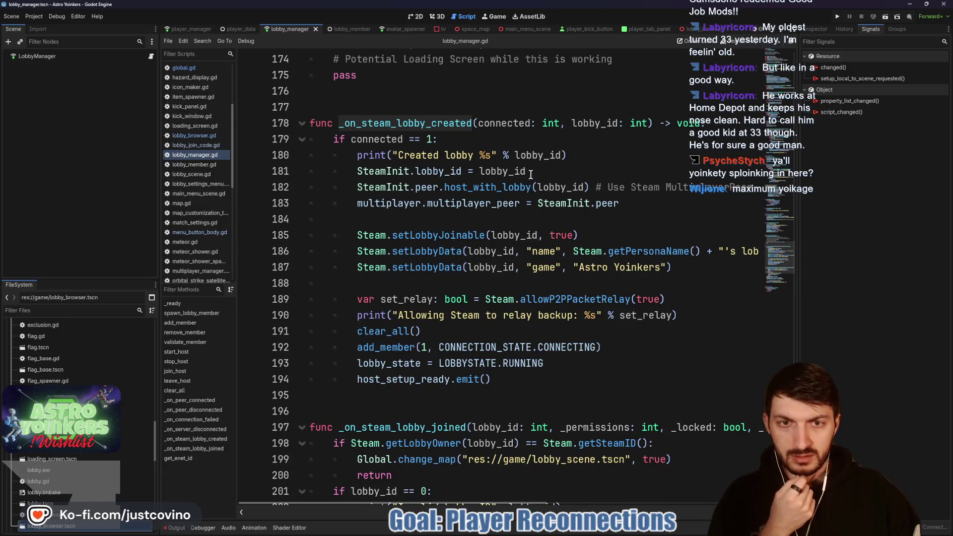
Step: Add 'Global.previous_lobby_id = lobby_id' after the lobby-created print in _on_steam_lobby_created and save
left_click(570, 155)
key("Return")
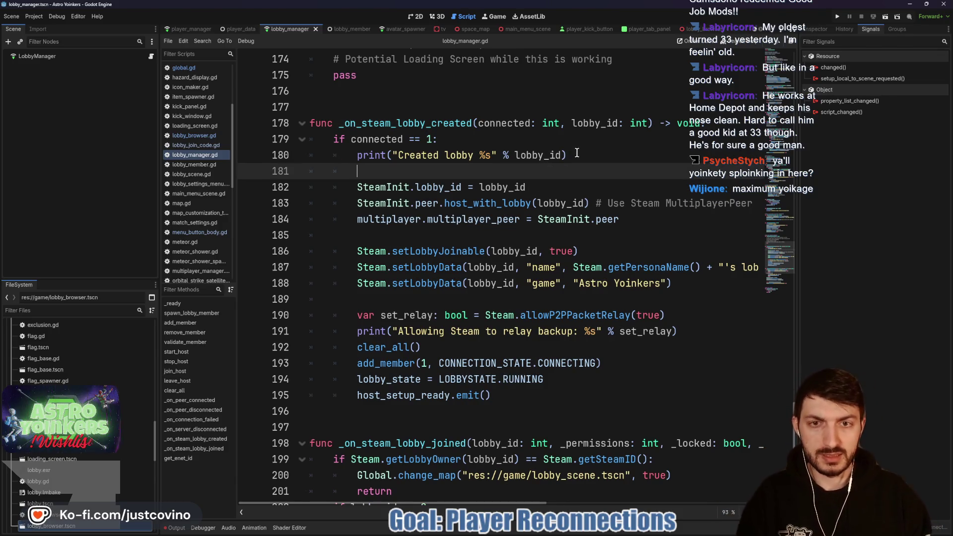
type("Global.previous_lobby_id = lobby_id")
key("ctrl+s")
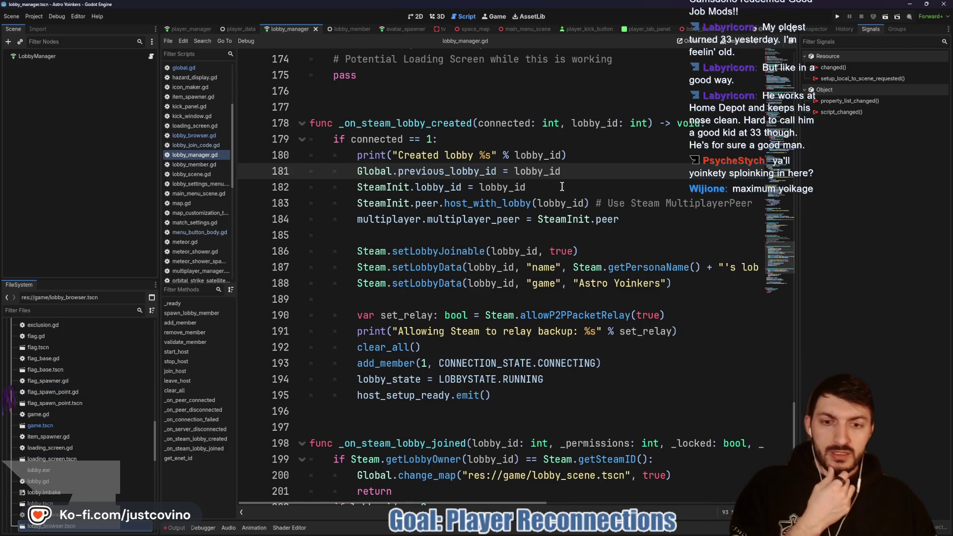
scroll(521, 222, "down", 2)
scroll(508, 215, "down", 4)
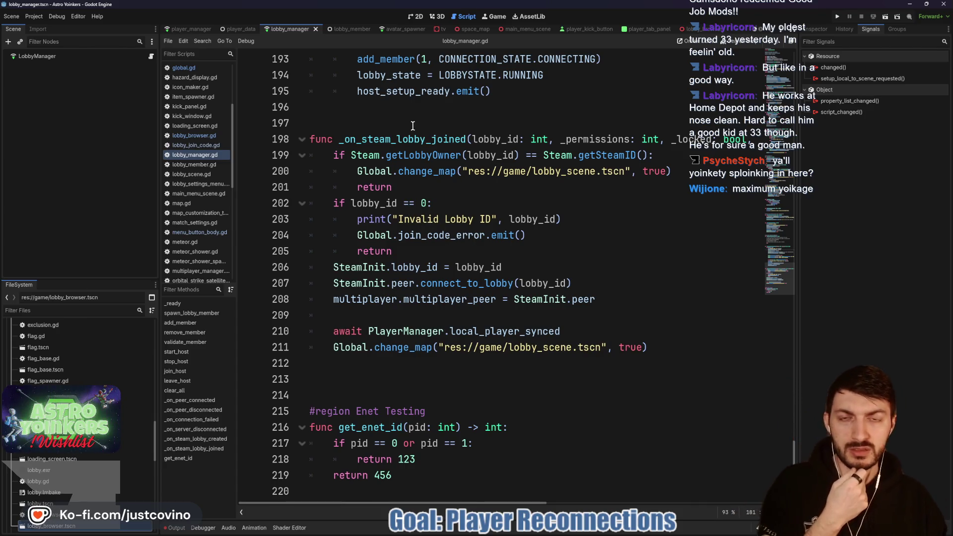
Step: Review lobby_browser.gd's reconnect and join_lobby code, then select the commented-out _on_lobby_joined block
left_click(693, 29)
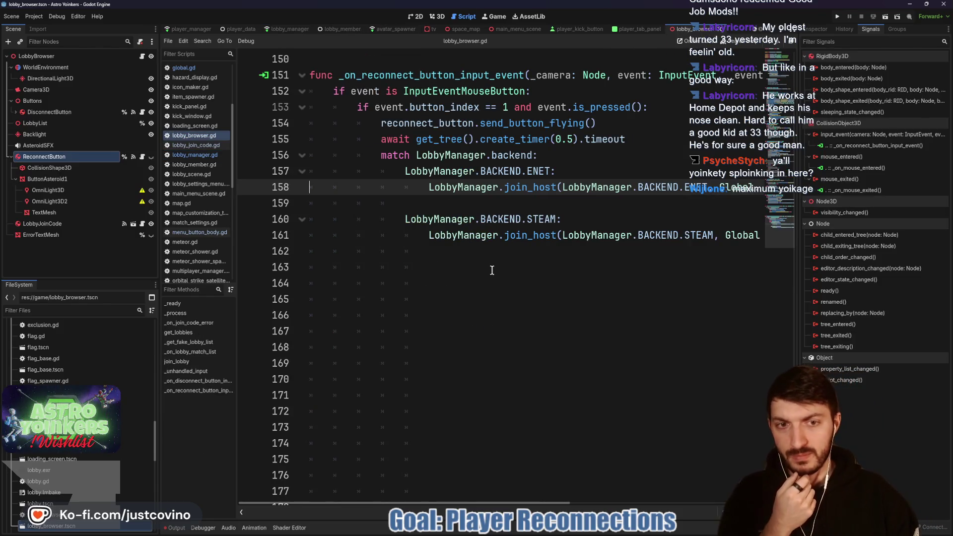
scroll(496, 259, "down", 1)
scroll(480, 258, "right", 4)
scroll(480, 258, "left", 4)
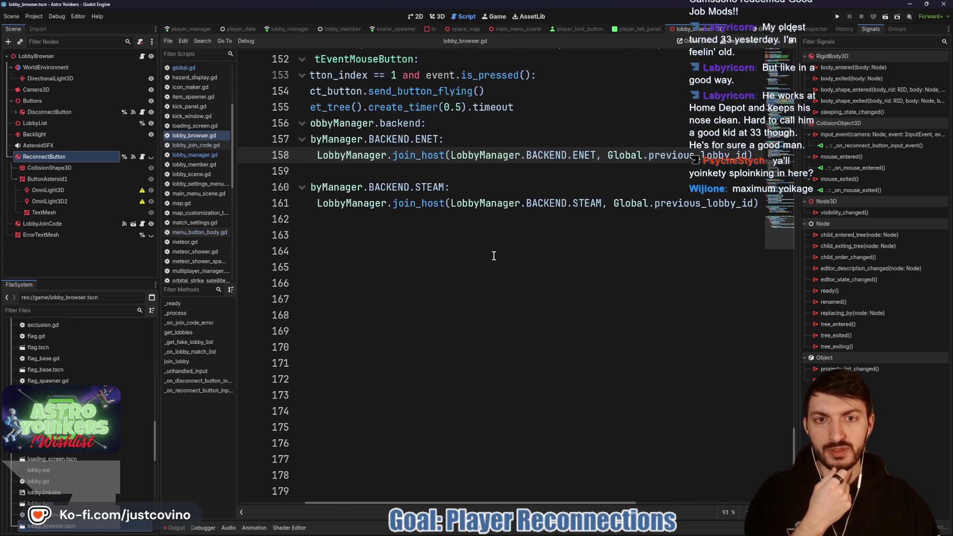
scroll(485, 255, "up", 1)
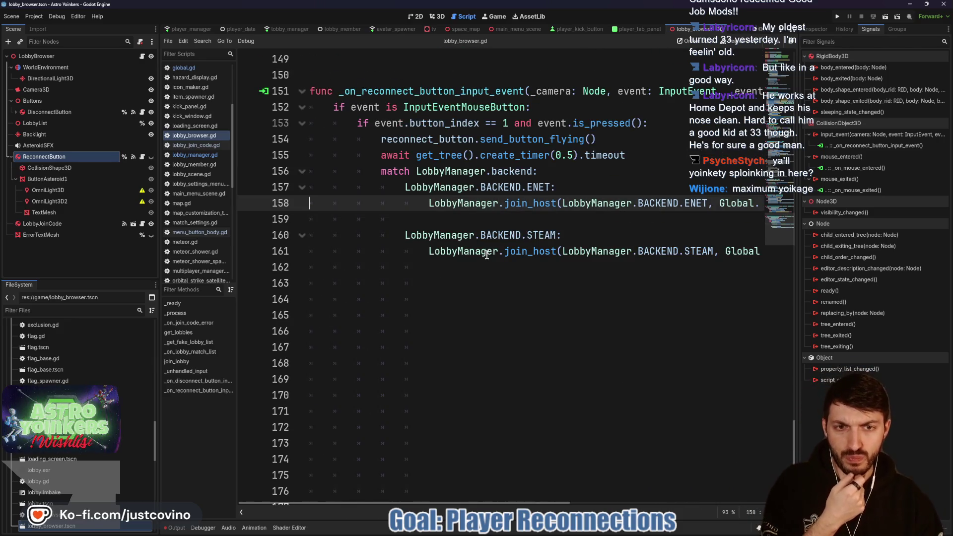
scroll(467, 250, "up", 9)
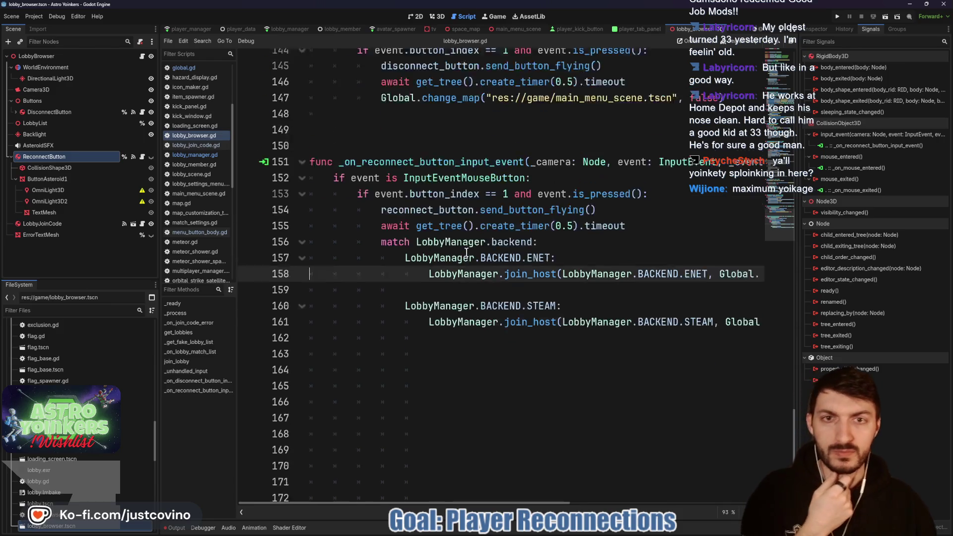
scroll(467, 254, "up", 2)
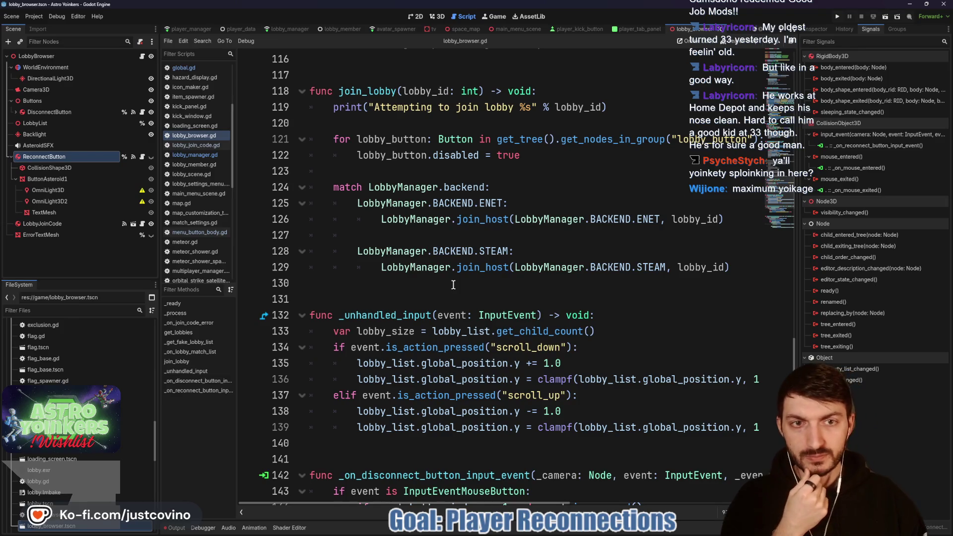
scroll(437, 277, "up", 1)
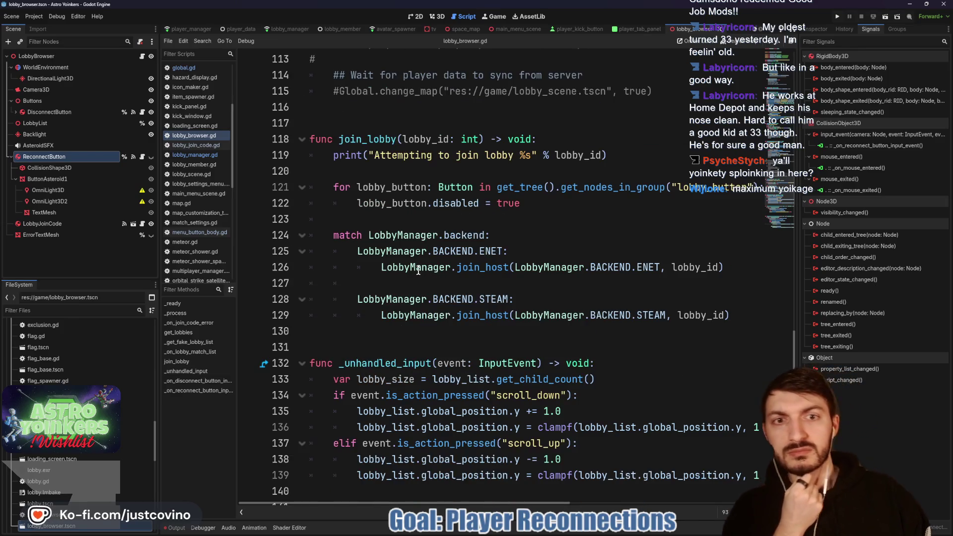
scroll(441, 267, "up", 3)
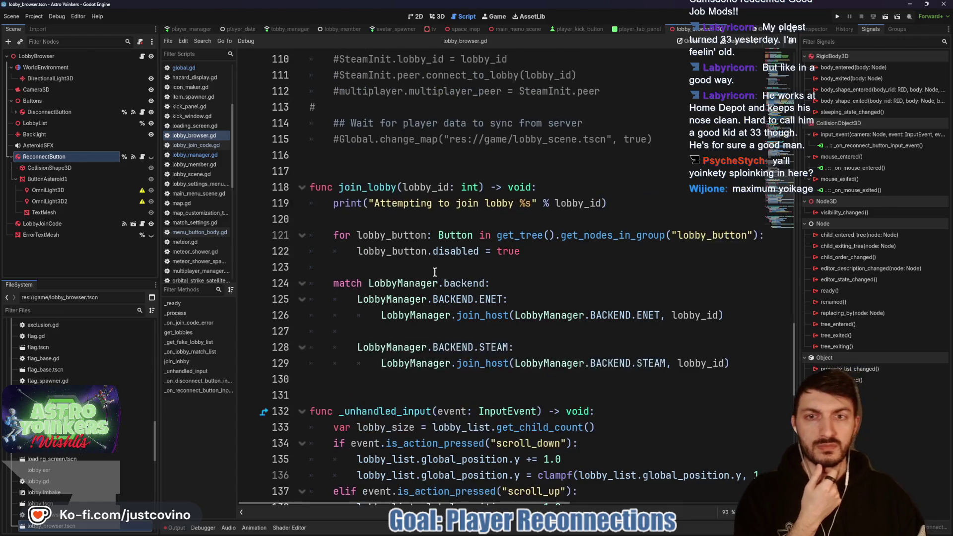
scroll(435, 273, "down", 4)
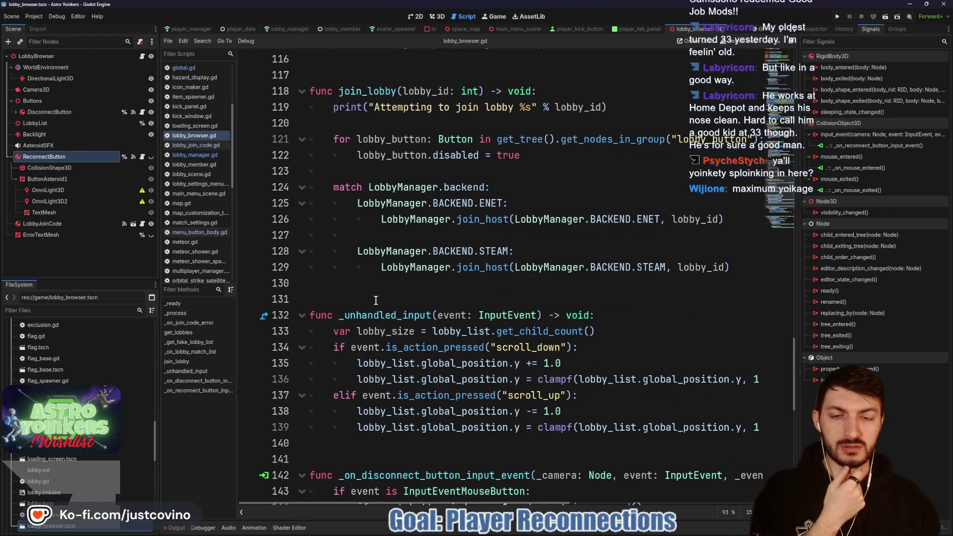
scroll(378, 301, "up", 9)
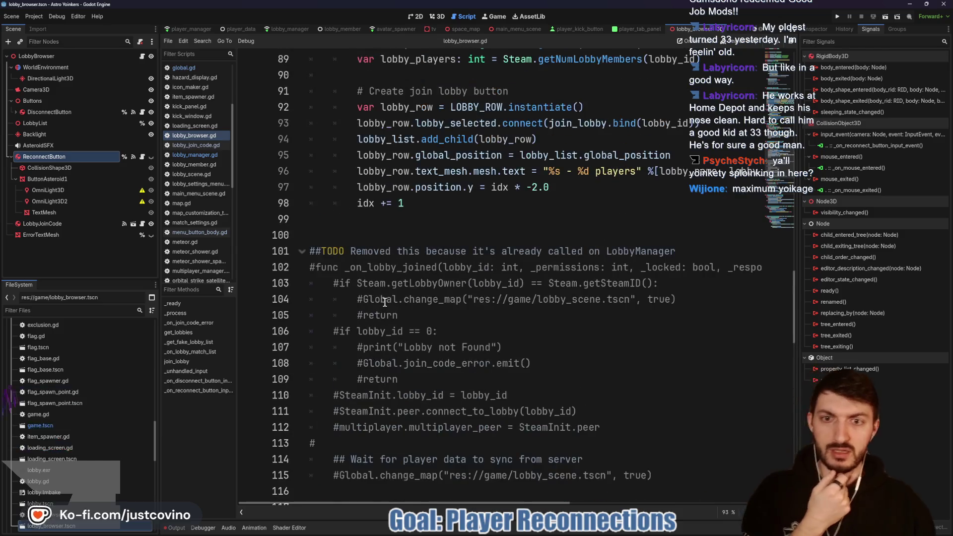
scroll(371, 311, "down", 1)
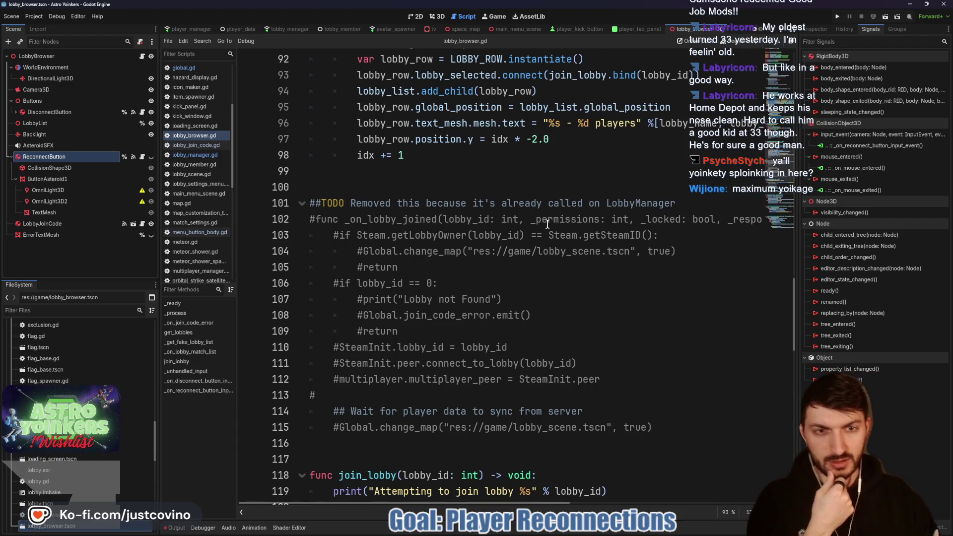
mouse_move(672, 429)
left_mouse_down()
mouse_move(318, 428)
mouse_move(300, 198)
left_mouse_up()
Step: Delete the commented-out _on_lobby_joined block and save lobby_browser.gd
key("BackSpace")
key("BackSpace")
key("BackSpace")
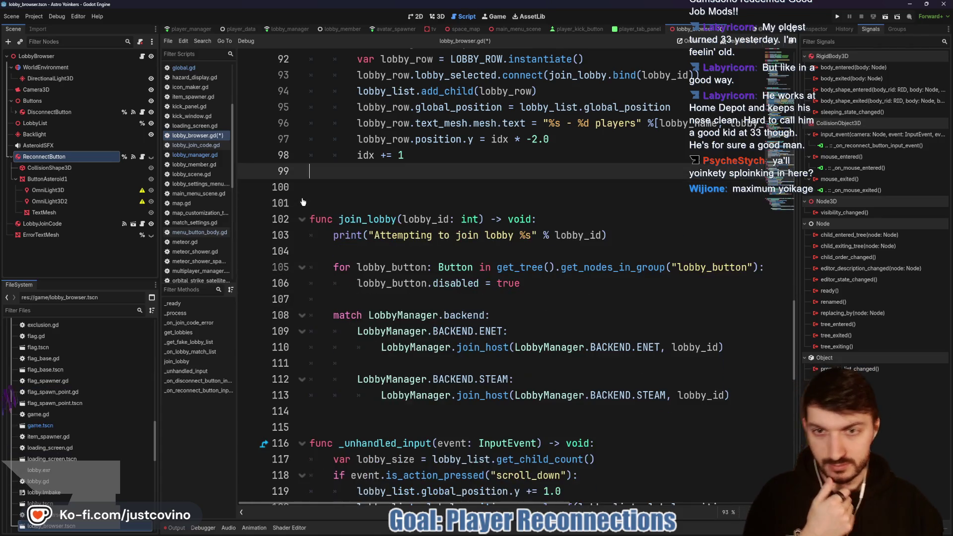
key("ctrl+s")
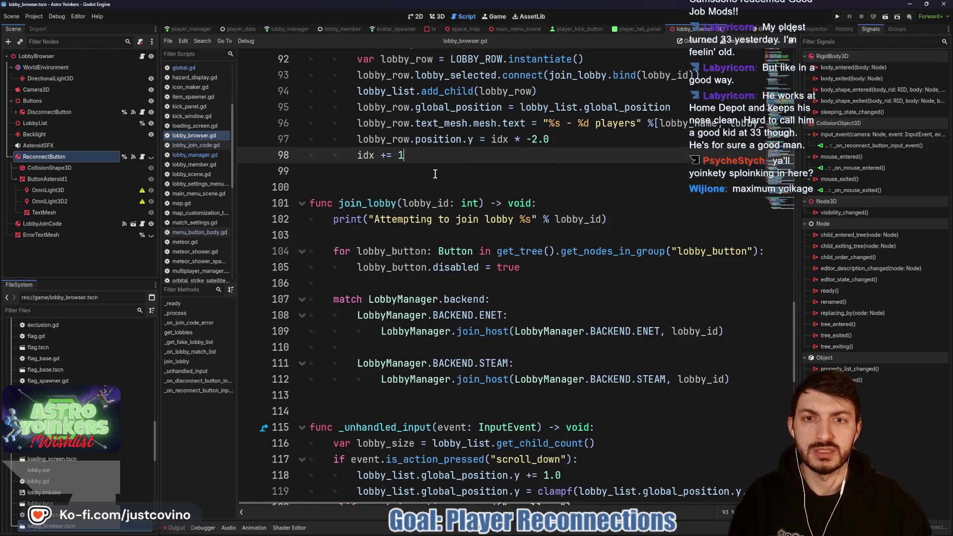
scroll(441, 192, "up", 9)
scroll(437, 190, "up", 2)
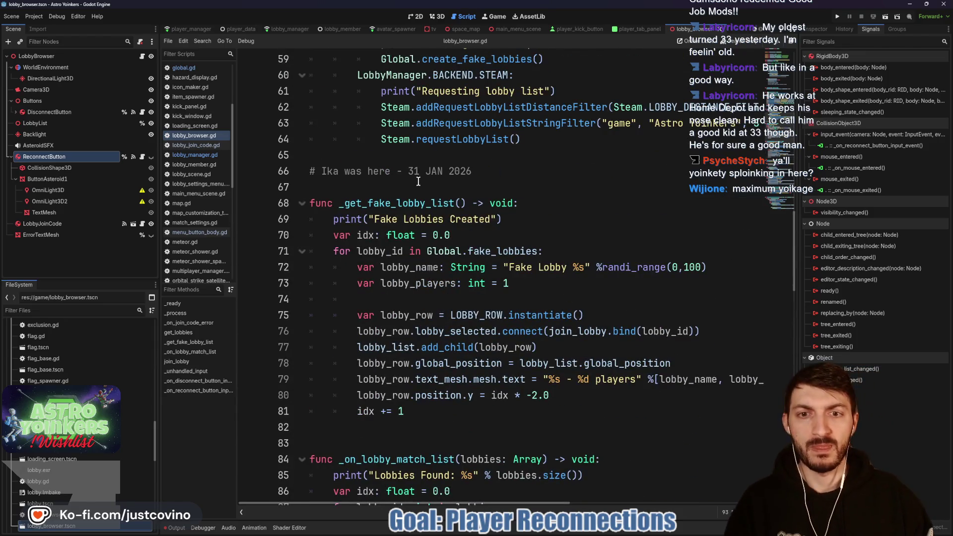
scroll(421, 182, "up", 12)
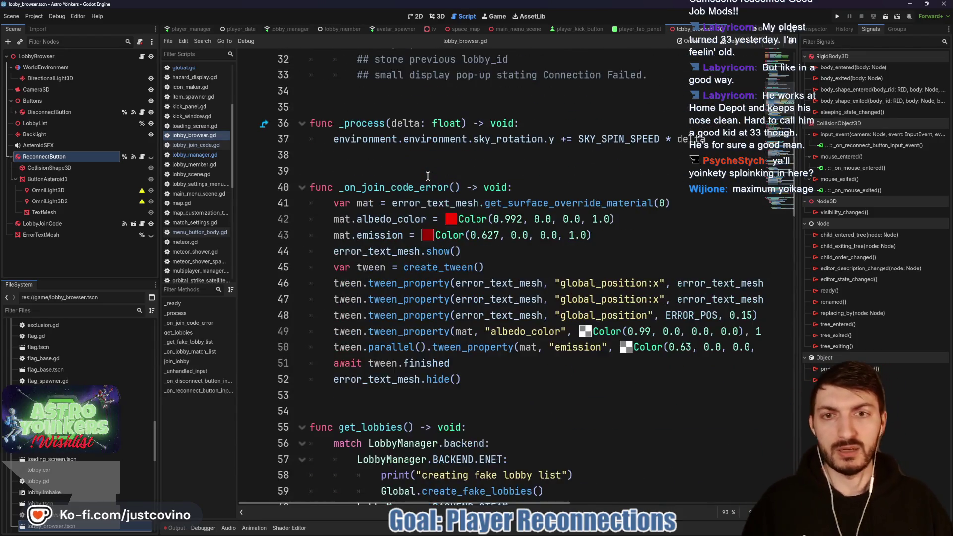
scroll(421, 177, "up", 2)
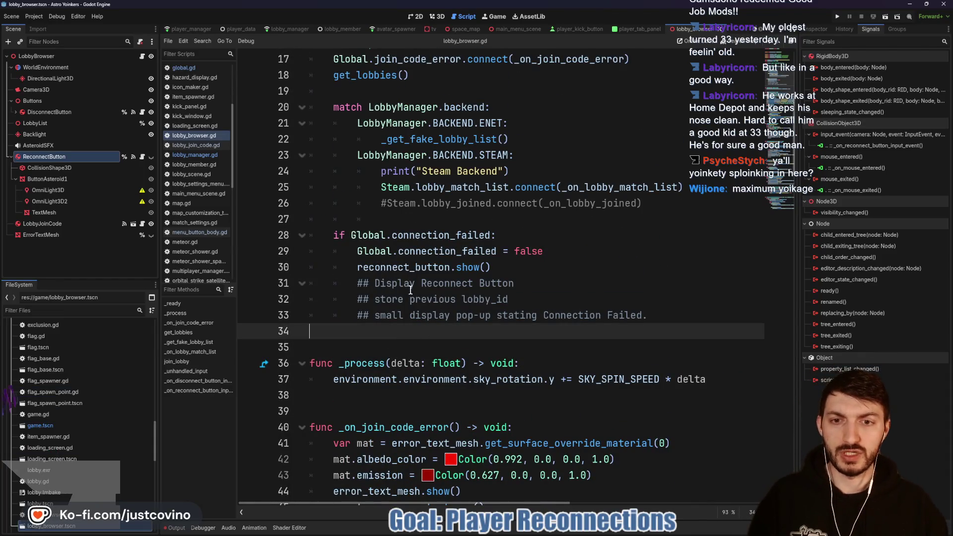
Step: Remove the '## Display Reconnect Button' and '## store previous lobby_id' comments and save
left_click_drag(521, 284, 319, 290)
key("BackSpace")
key("BackSpace")
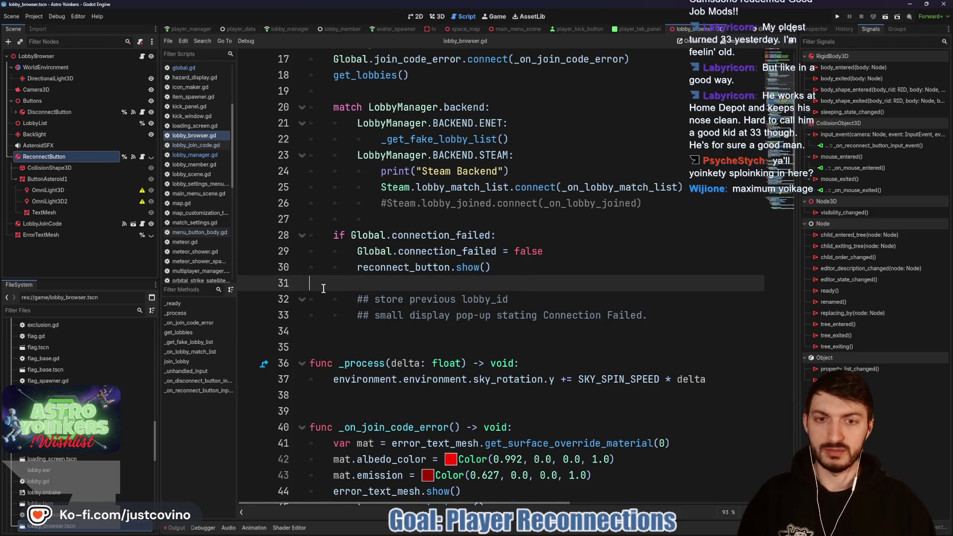
left_click(546, 282)
key("shift+Right")
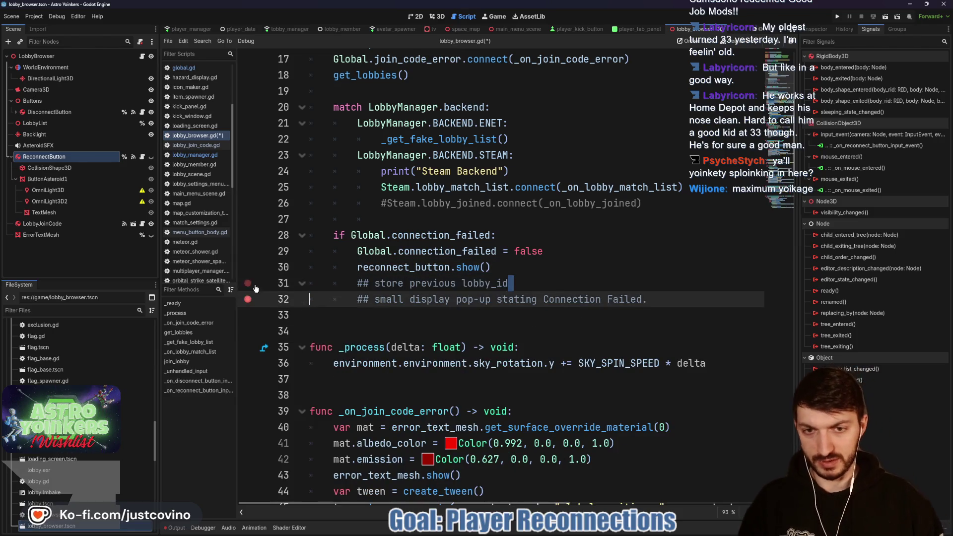
left_click(525, 280)
left_click_drag(525, 280, 311, 284)
key("BackSpace")
key("BackSpace")
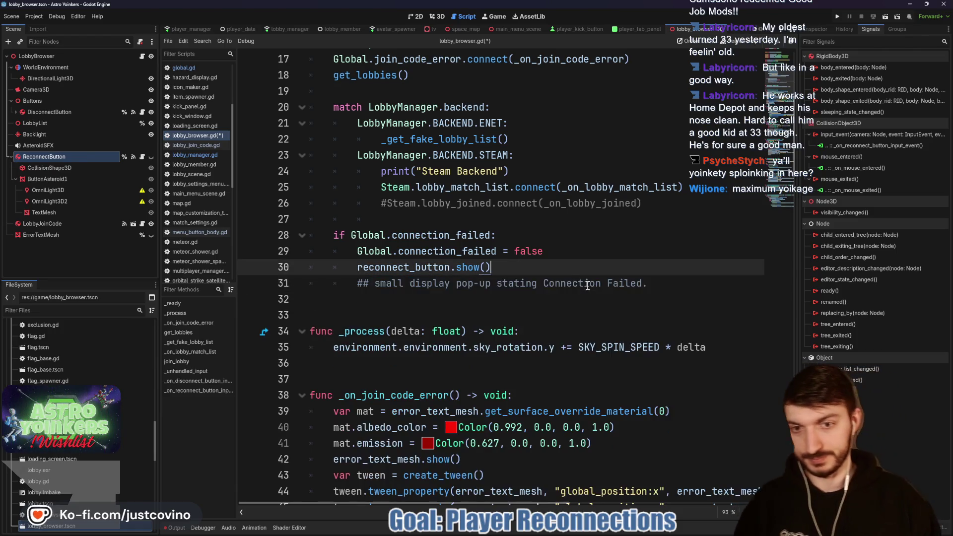
key("ctrl+s")
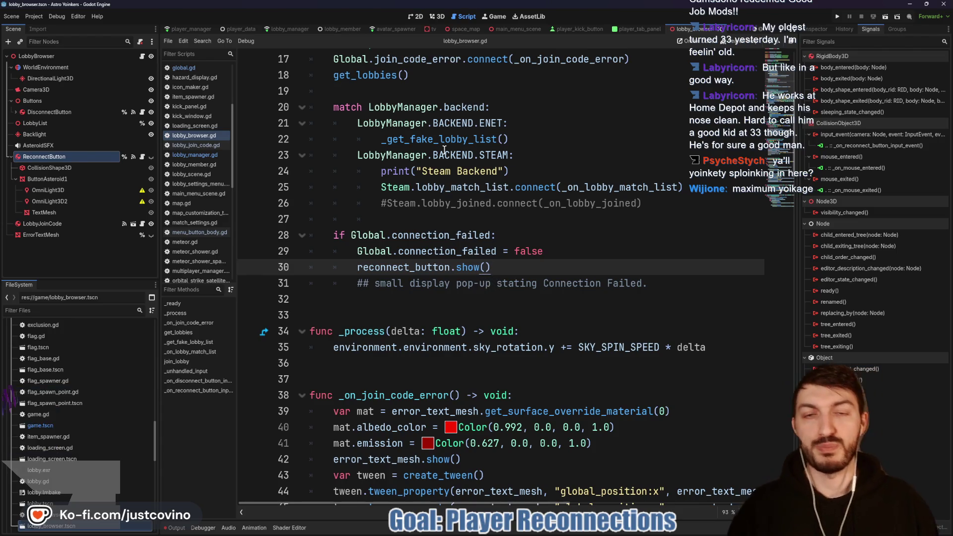
Step: Flip to the 3D and 2D workspaces, then return to lobby_browser.gd
left_click(433, 17)
left_click(416, 17)
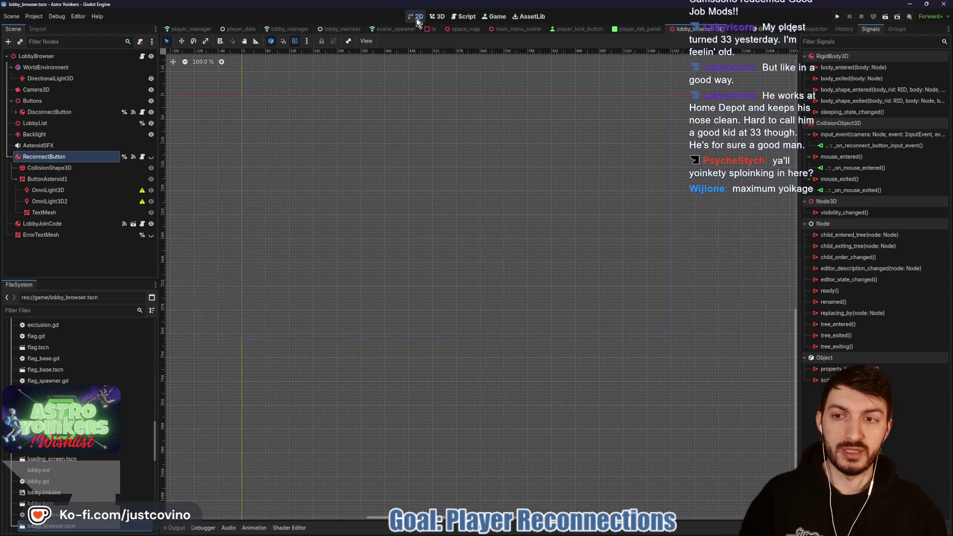
left_click(464, 14)
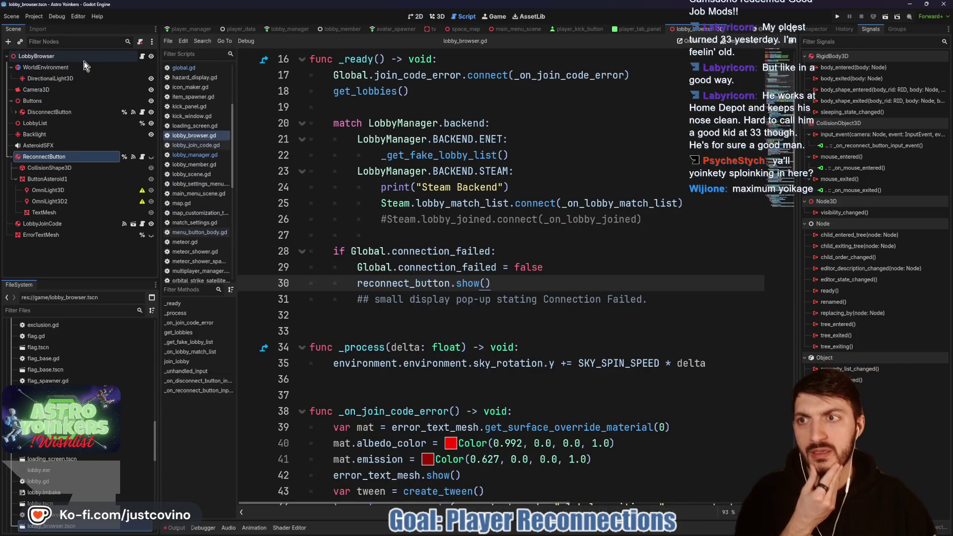
Step: Collapse ReconnectButton's children, select the LobbyBrowser root, and open the game scene with game.gd
left_click(12, 157)
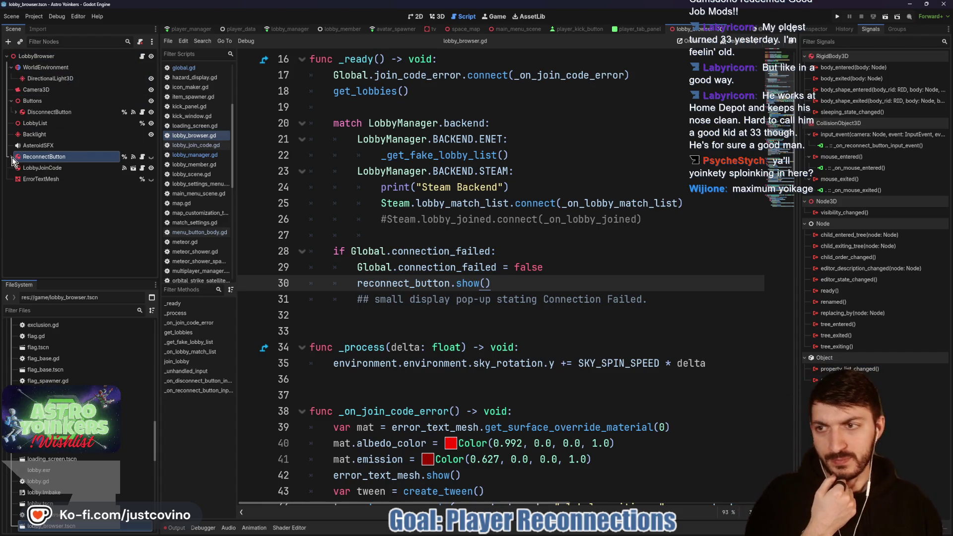
left_click(50, 57)
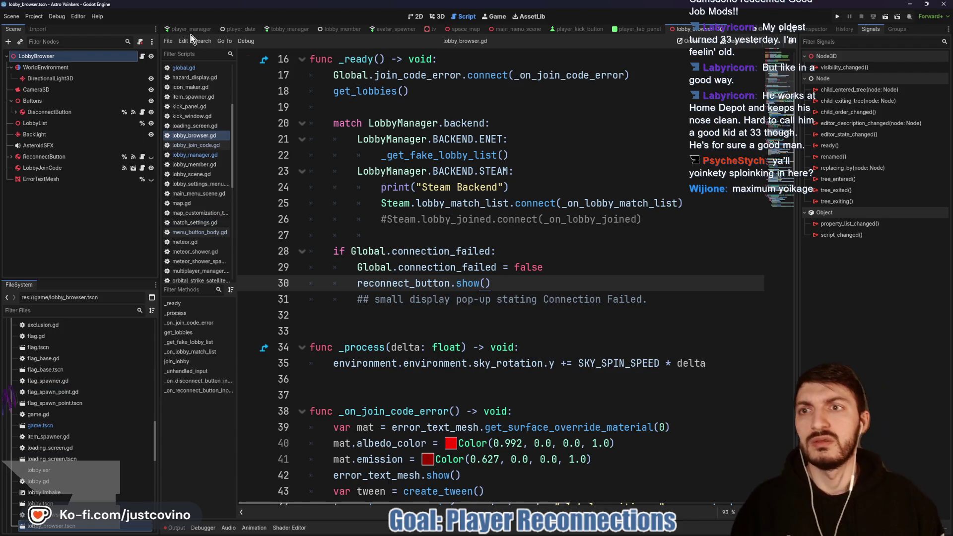
scroll(186, 30, "up", 3)
left_click(179, 29)
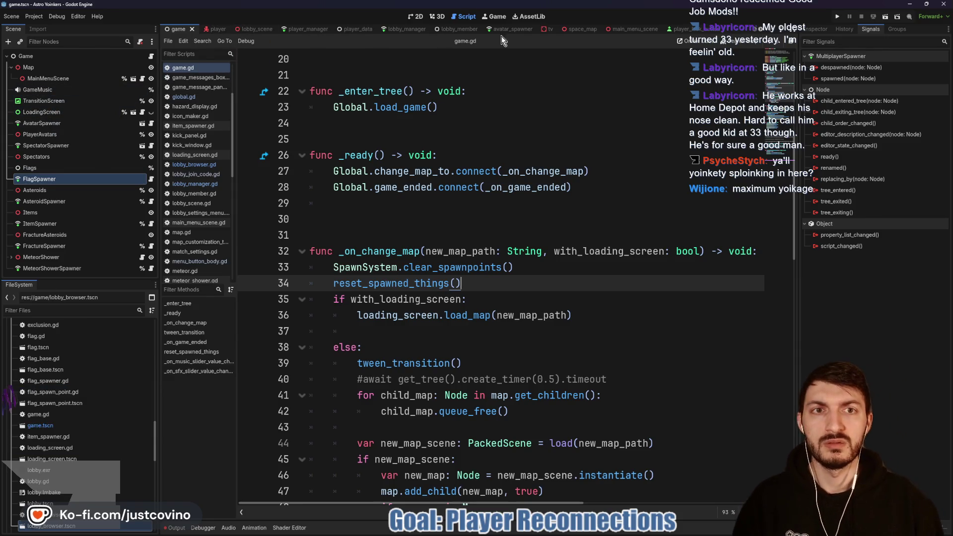
Step: Inspect KickWindow's properties in main_menu_scene, then go back to the lobby_browser scene
left_click(608, 29)
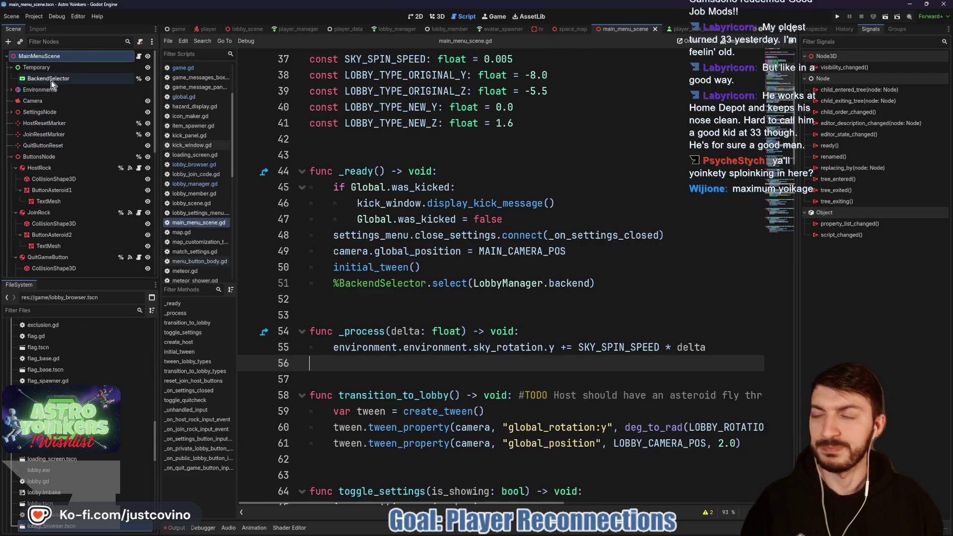
scroll(49, 149, "down", 10)
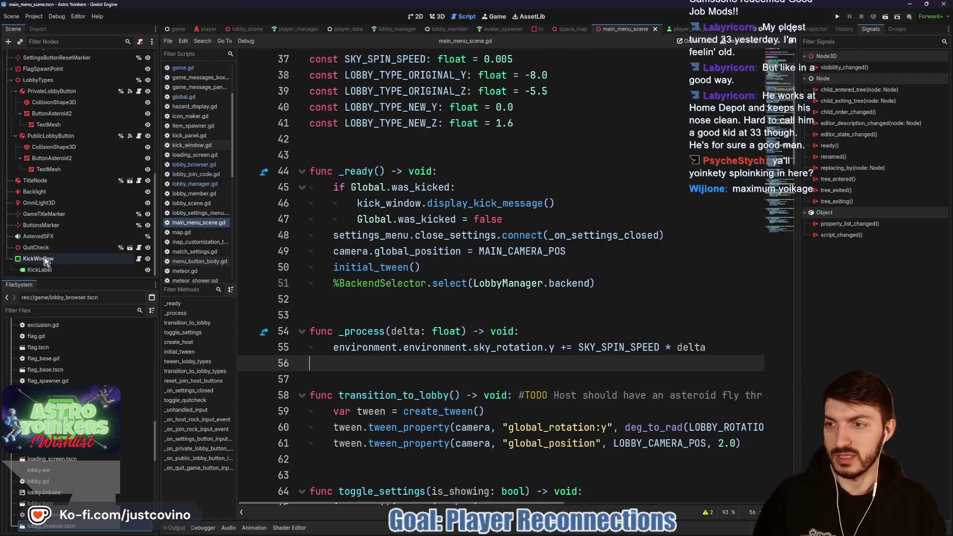
left_click(48, 260)
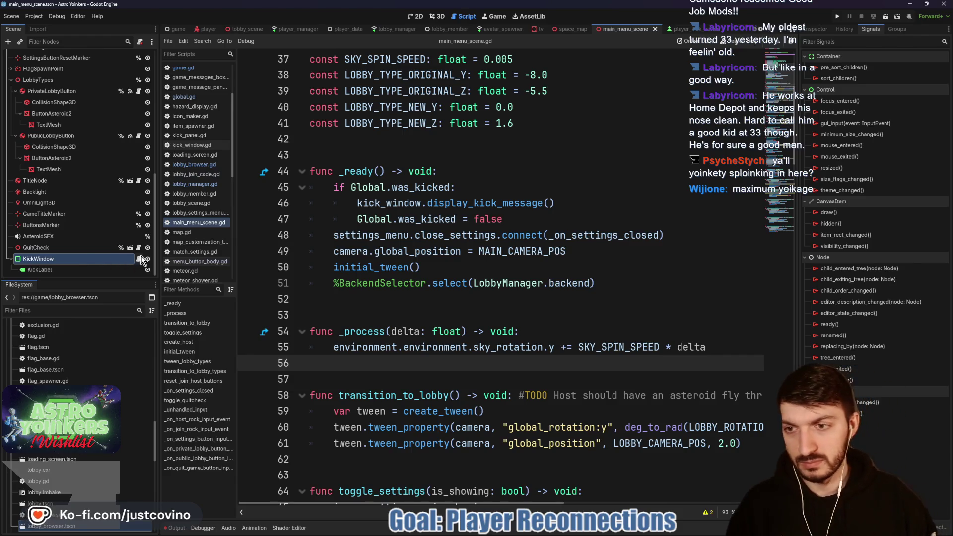
left_click(813, 30)
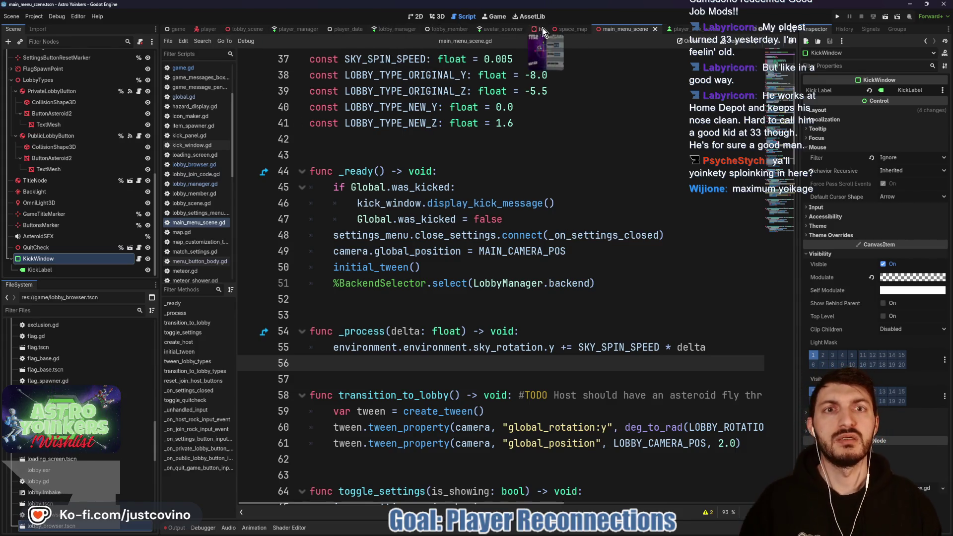
scroll(647, 28, "down", 3)
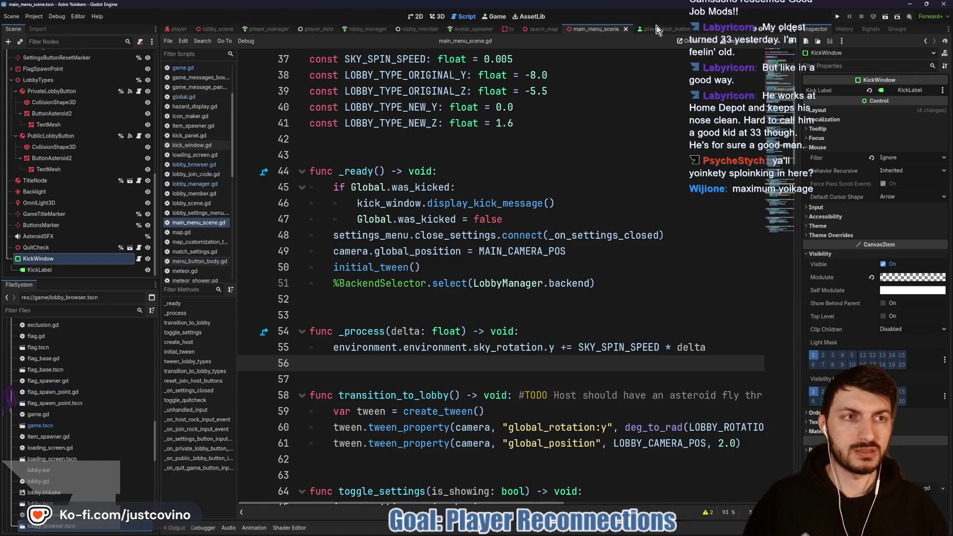
left_click(690, 29)
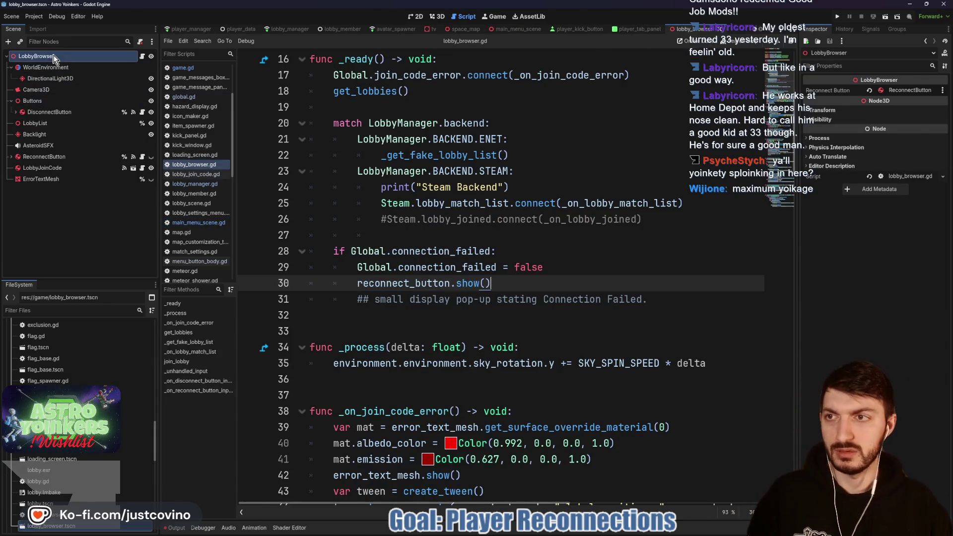
Step: Add a PanelContainer node to the LobbyBrowser scene
key("ctrl+a")
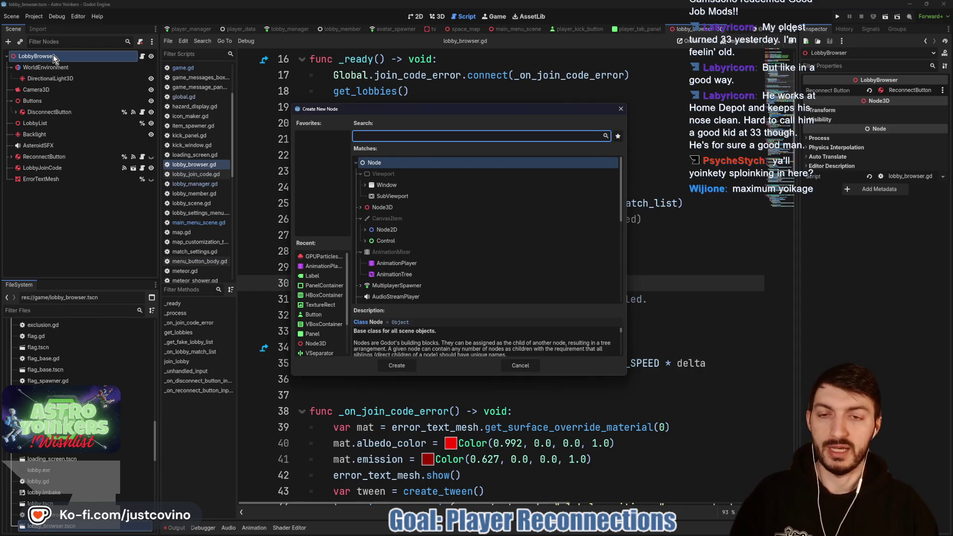
type("panelcontainer")
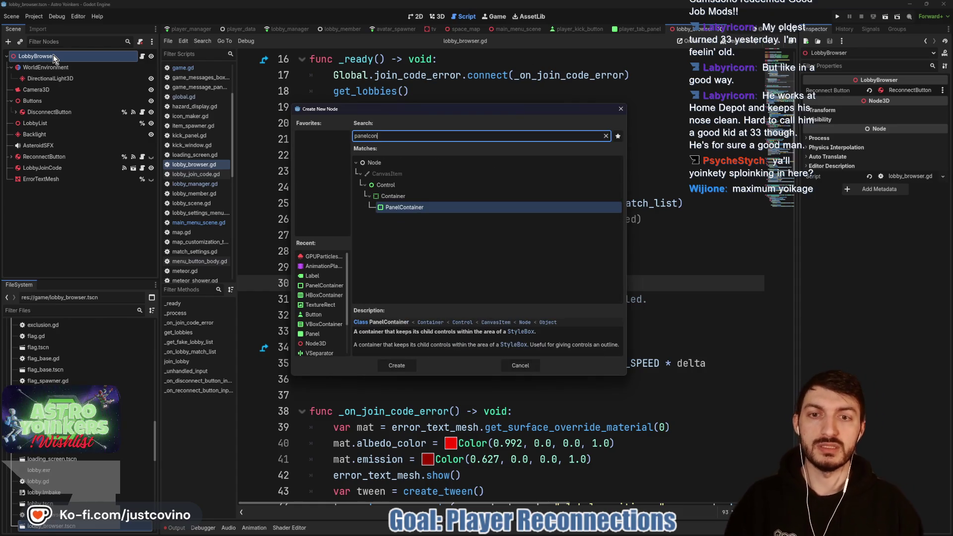
key("Return")
Step: Rename the new PanelContainer node to ConnectionFailedWindow
left_click(74, 188)
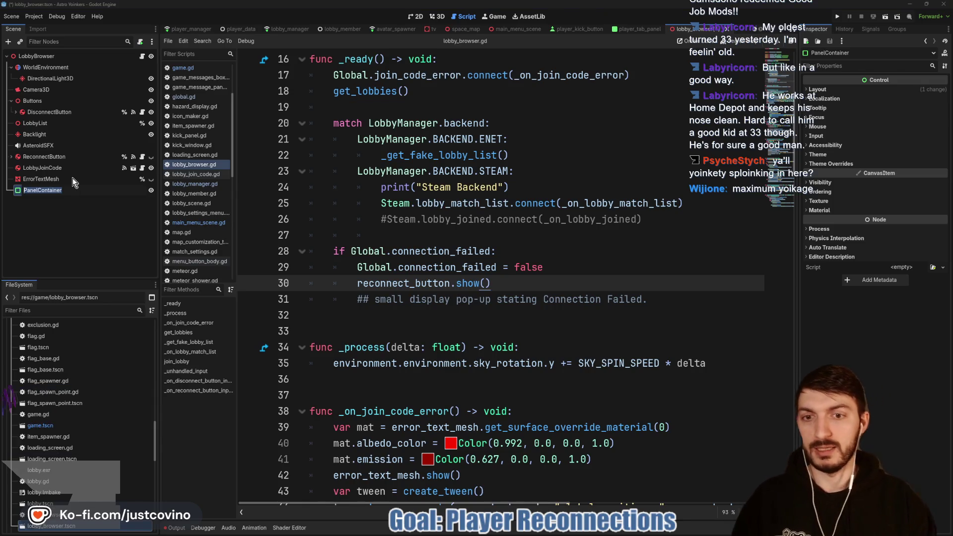
type("ConnectionFailed")
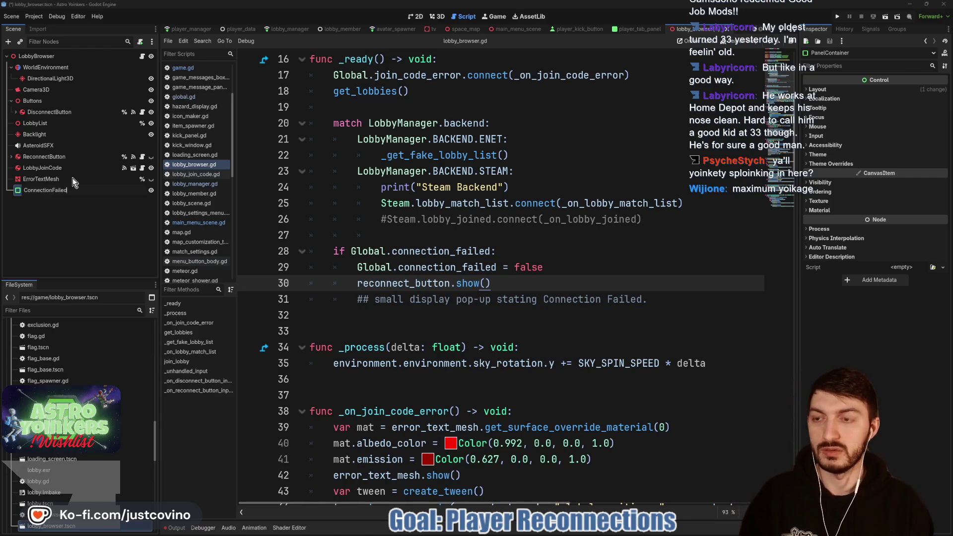
type("Window")
key("Return")
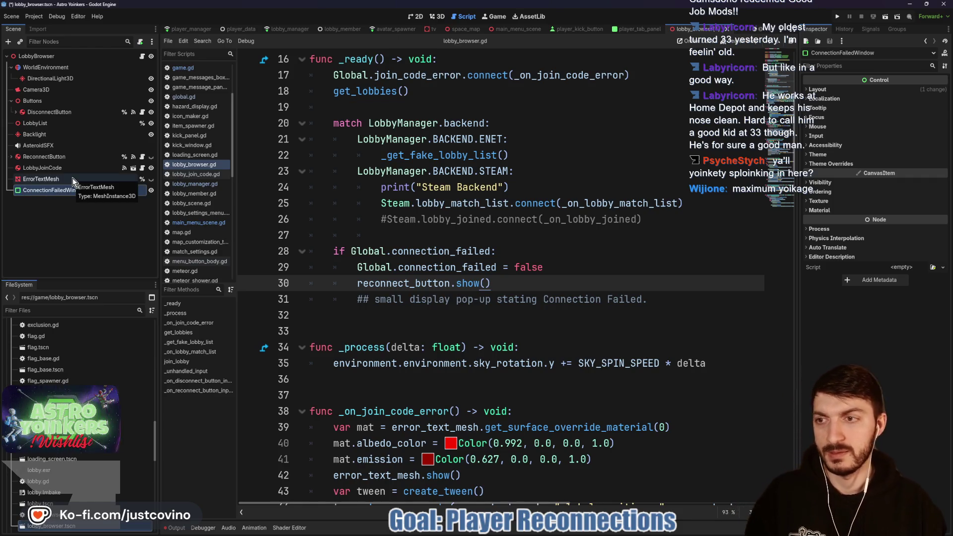
left_click(436, 17)
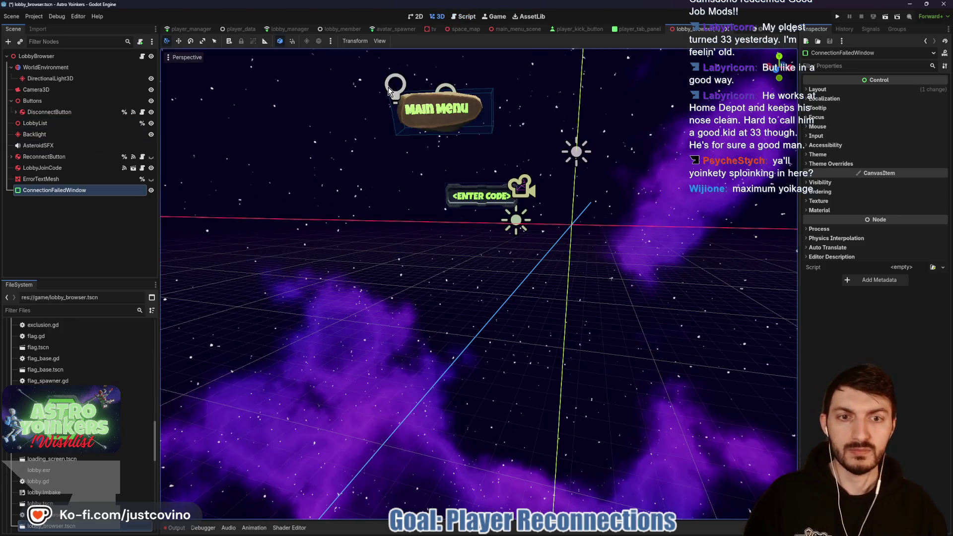
Step: Anchor ConnectionFailedWindow to the canvas centre and save the lobby_browser scene
left_click(418, 17)
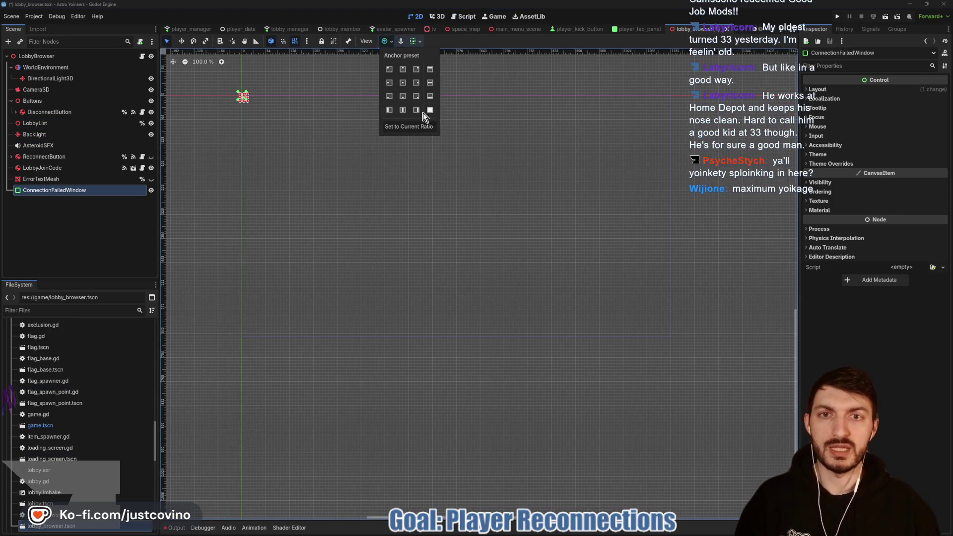
left_click(387, 41)
left_click(402, 84)
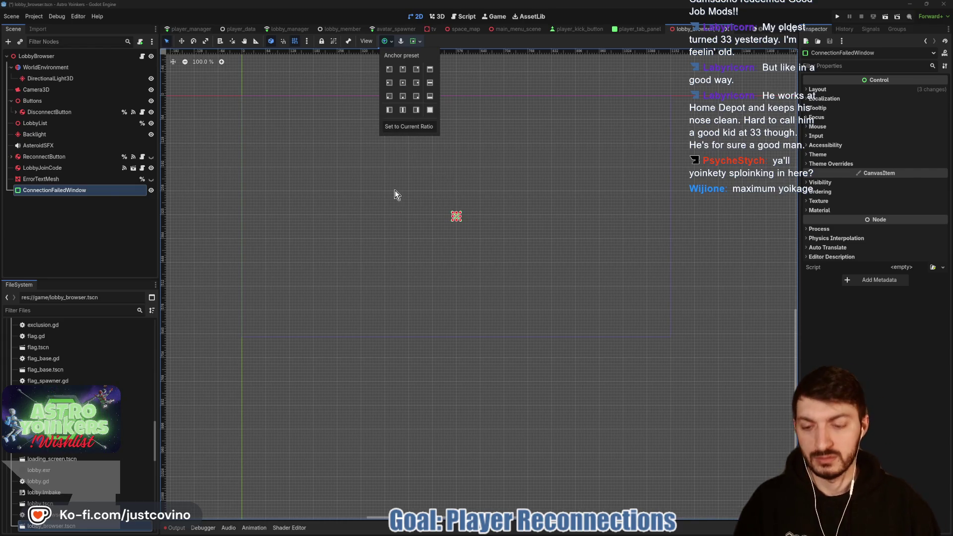
key("ctrl+s")
Step: Check KickWindow's layout properties in main_menu_scene, then return to lobby_browser
scroll(187, 30, "up", 3)
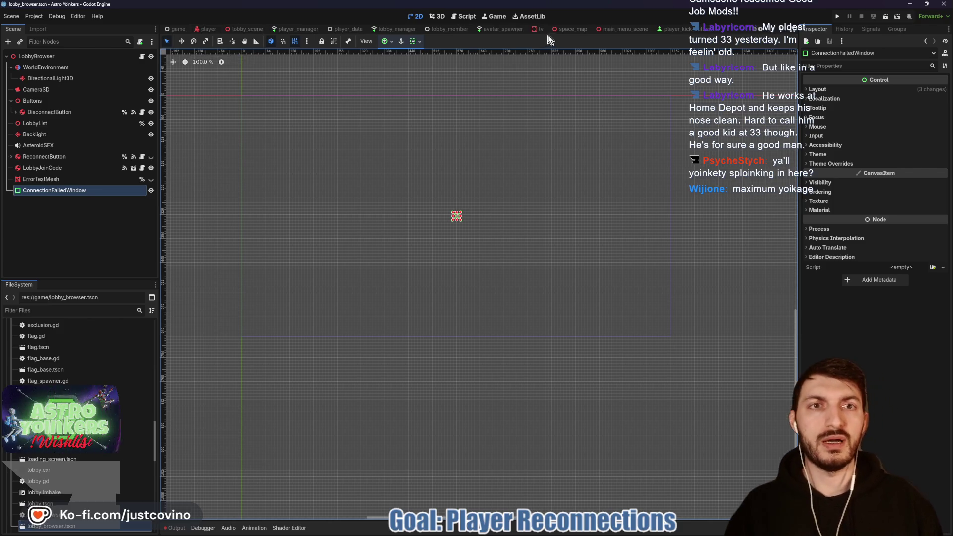
left_click(623, 29)
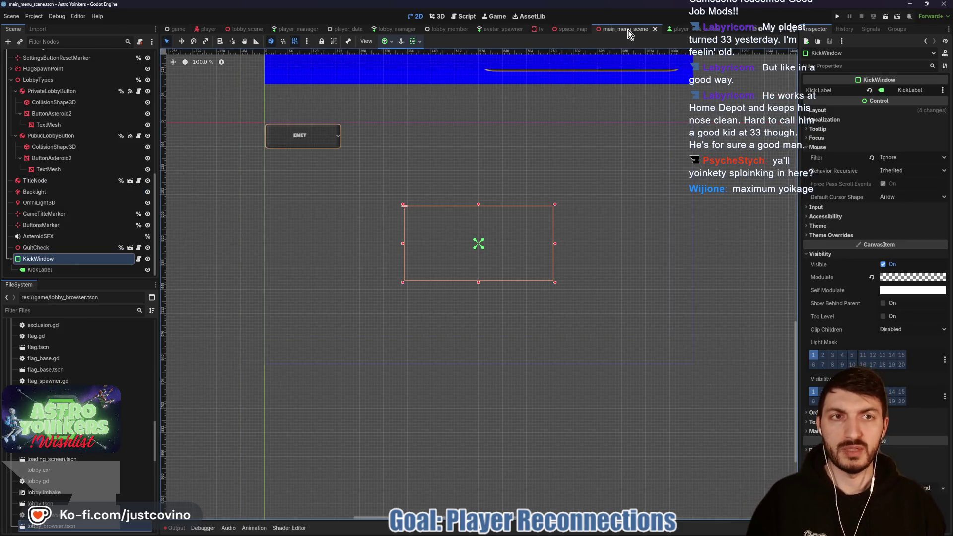
scroll(629, 30, "down", 3)
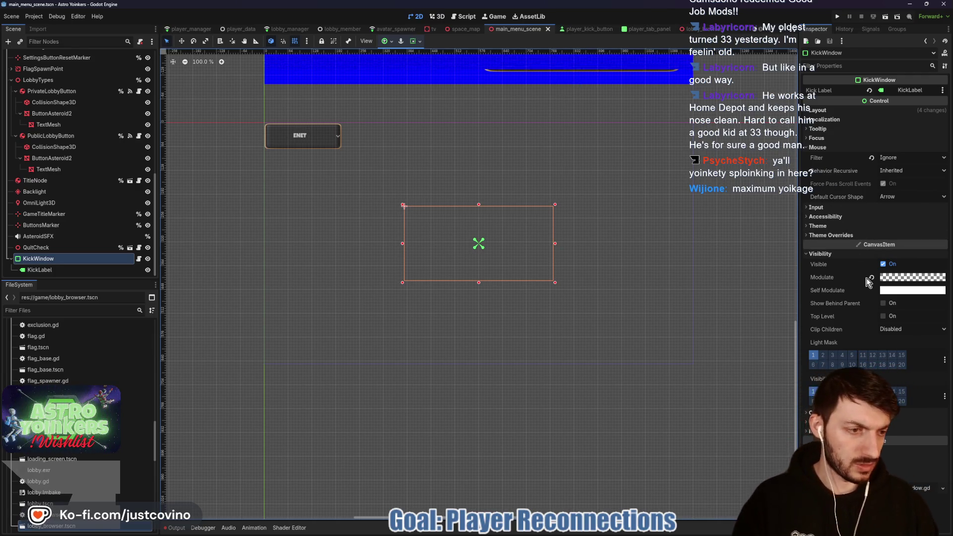
left_click(832, 110)
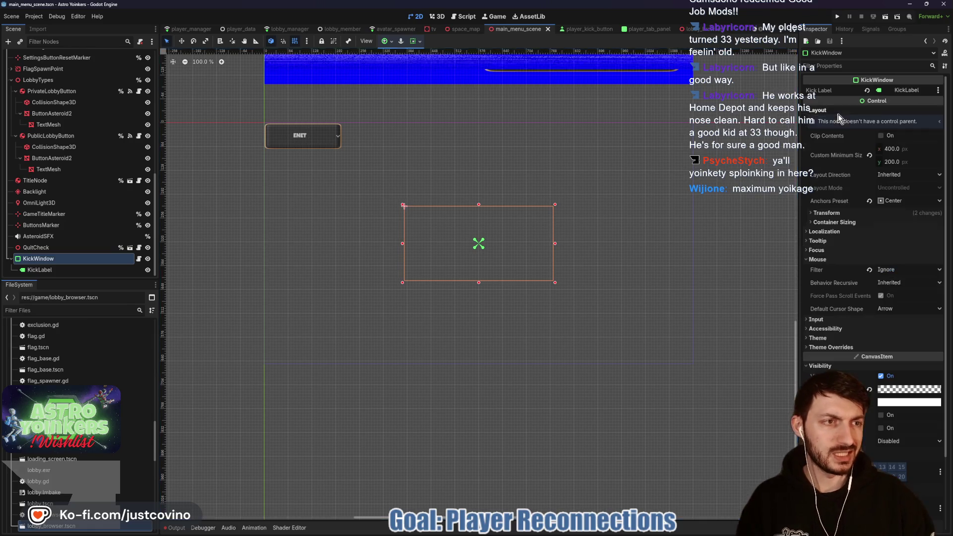
left_click(689, 31)
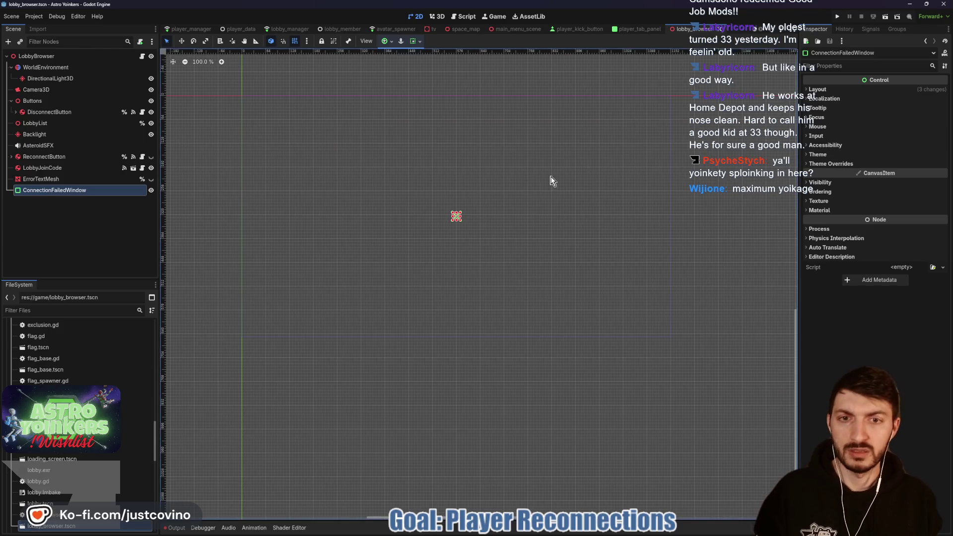
Step: Give ConnectionFailedWindow a 400×200 custom minimum size and Ignore mouse filter, then save
left_click(818, 90)
left_click(903, 128)
type("00")
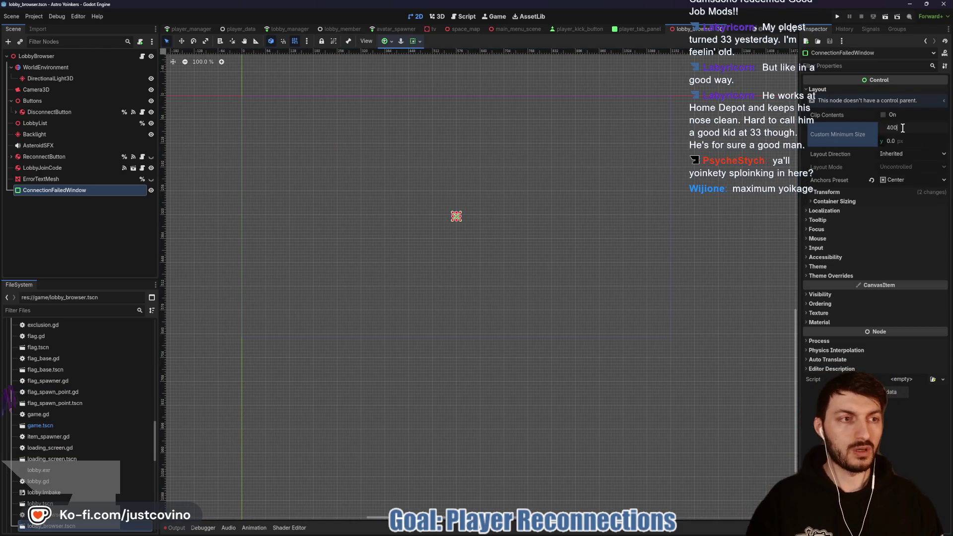
key("Tab")
type("200")
key("Return")
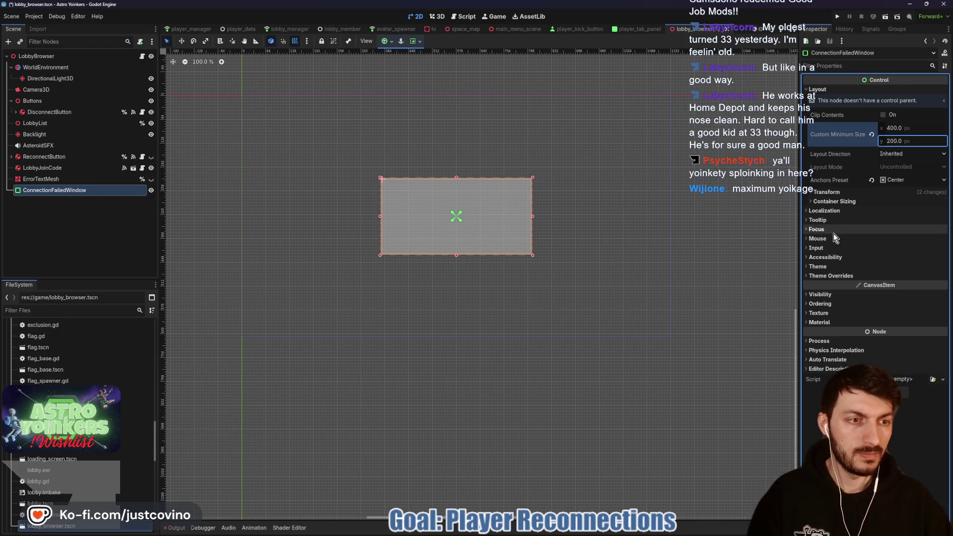
left_click(818, 239)
left_click(898, 249)
left_click(903, 281)
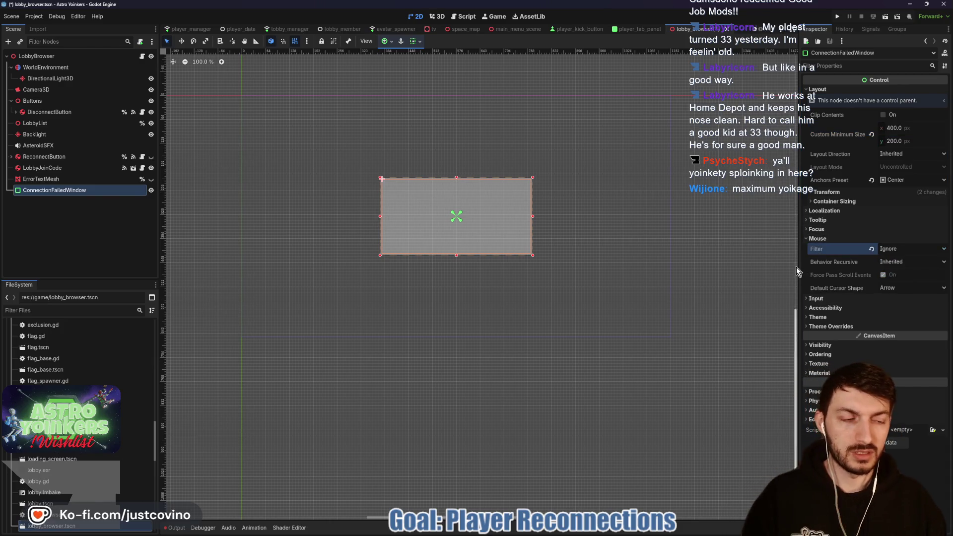
key("ctrl+s")
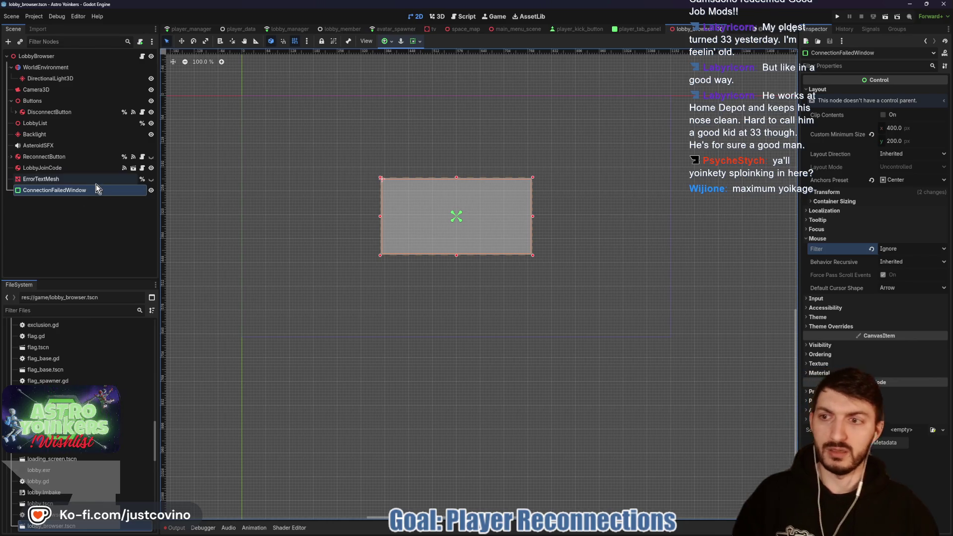
Step: Add a Label child under ConnectionFailedWindow and save the scene
key("ctrl+a")
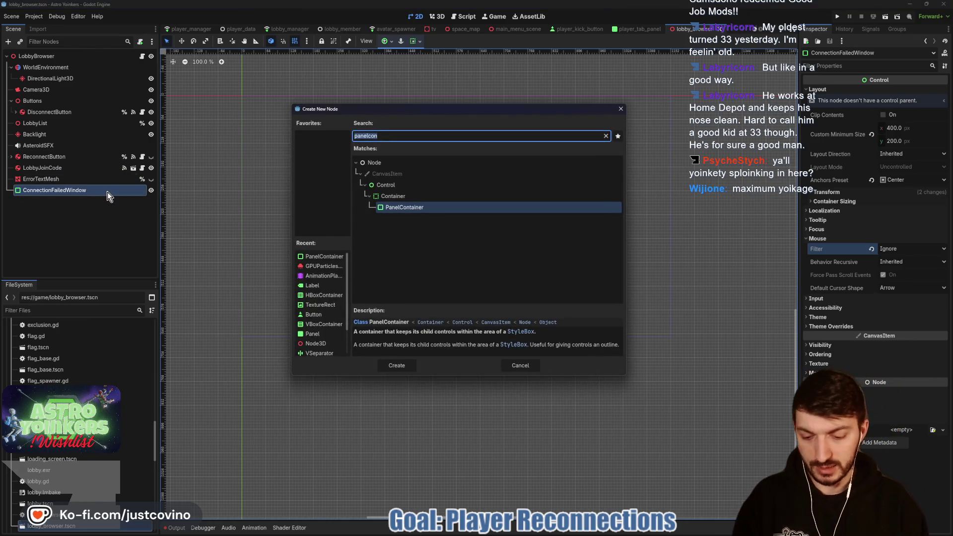
type("label")
key("Return")
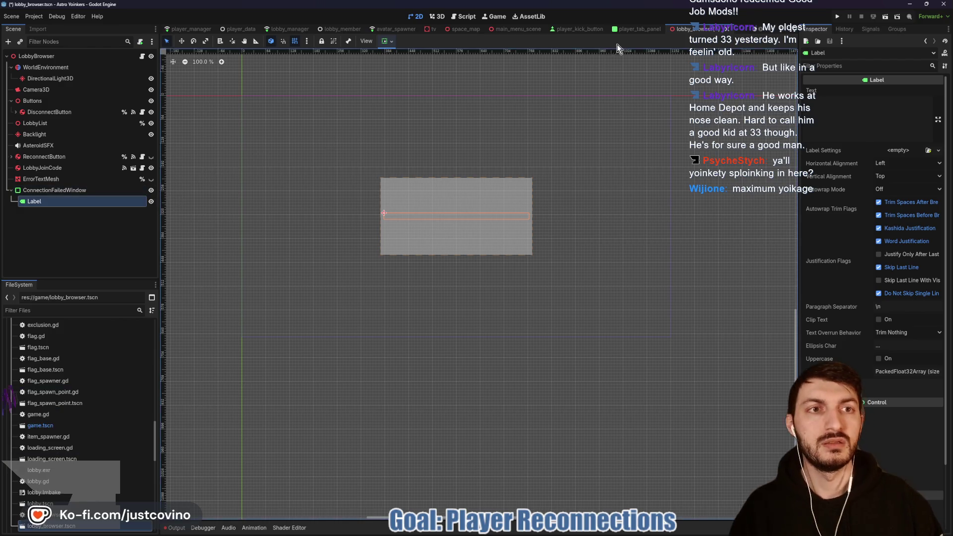
key("ctrl+s")
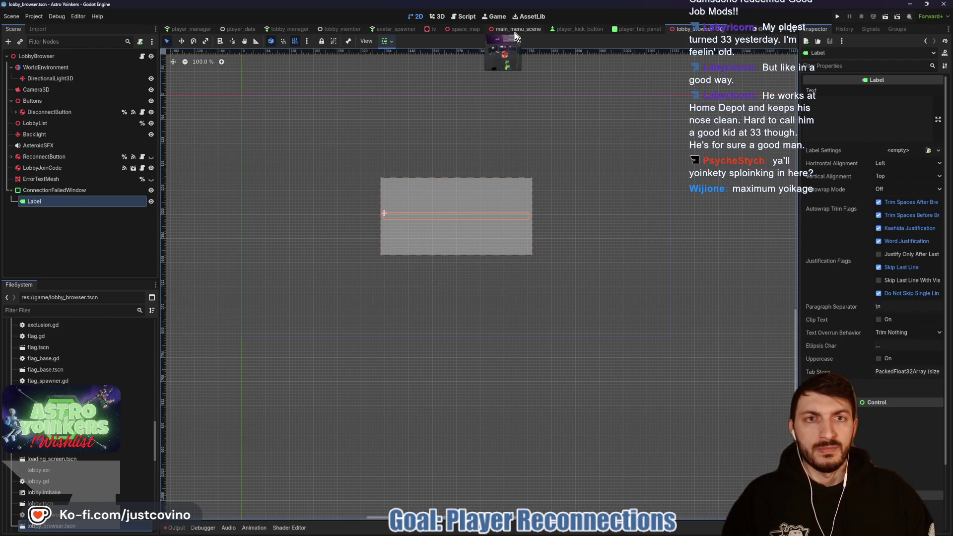
Step: Review KickLabel's settings in main_menu_scene for reference
left_click(516, 30)
left_click(101, 270)
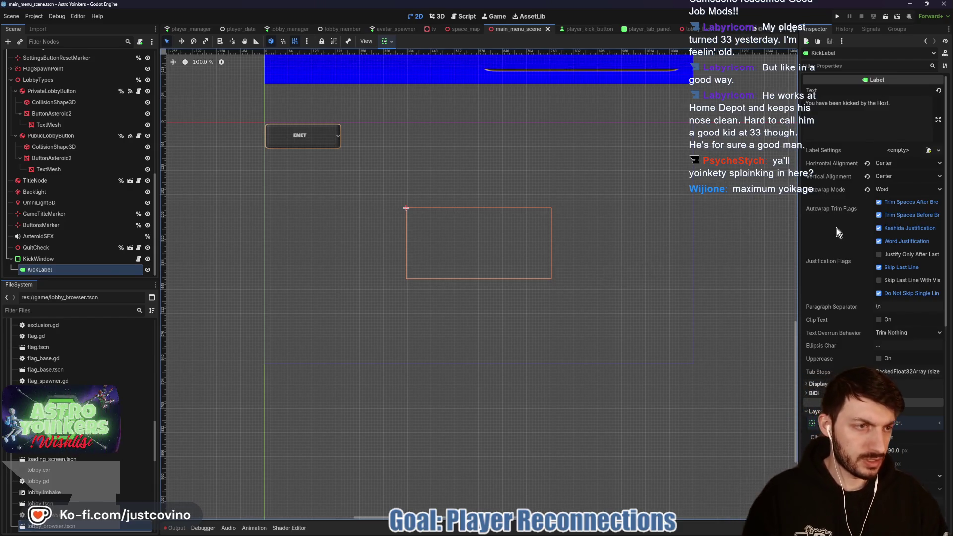
scroll(838, 238, "down", 3)
scroll(839, 238, "down", 5)
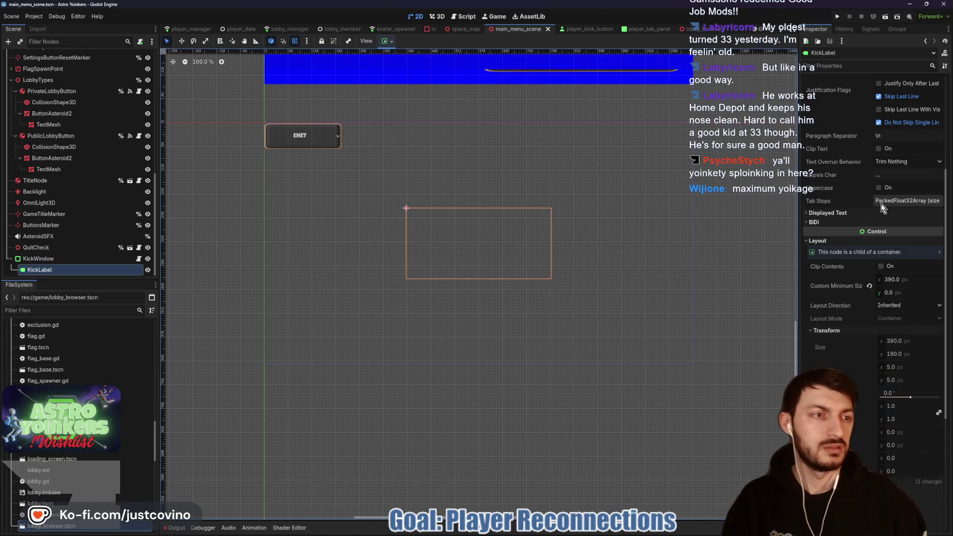
scroll(848, 278, "down", 3)
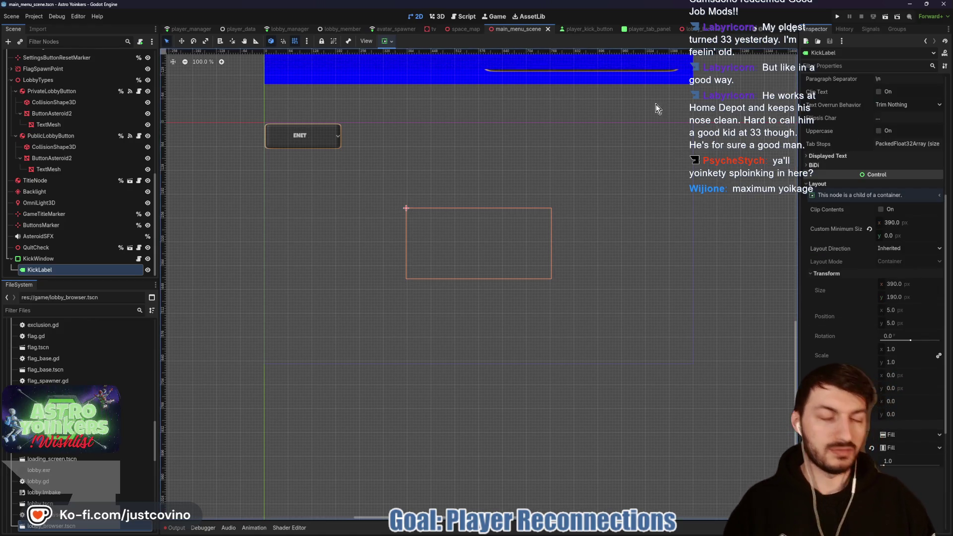
Step: Make the Label fill the panel vertically, centre its text both ways, and wrap by word
left_click(693, 29)
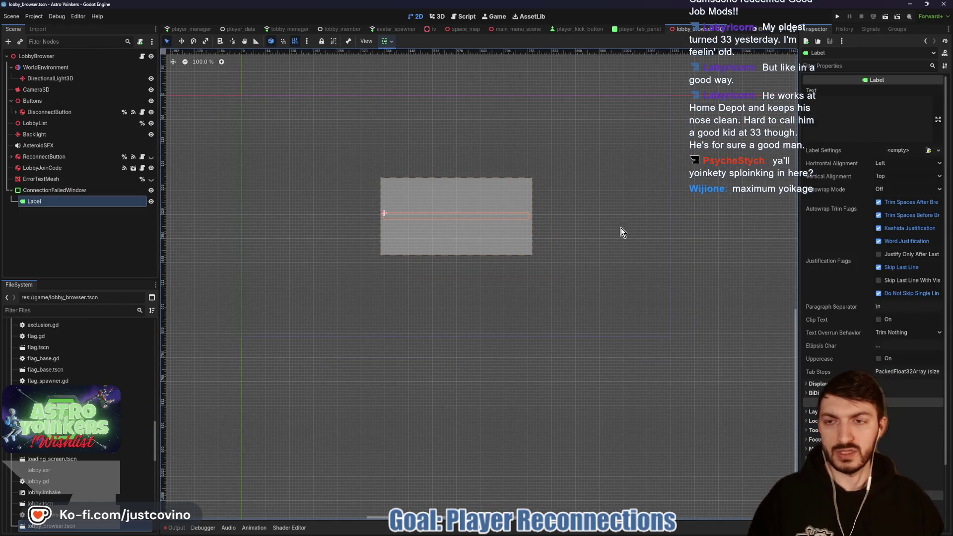
left_click(388, 42)
left_click(430, 112)
left_click(416, 48)
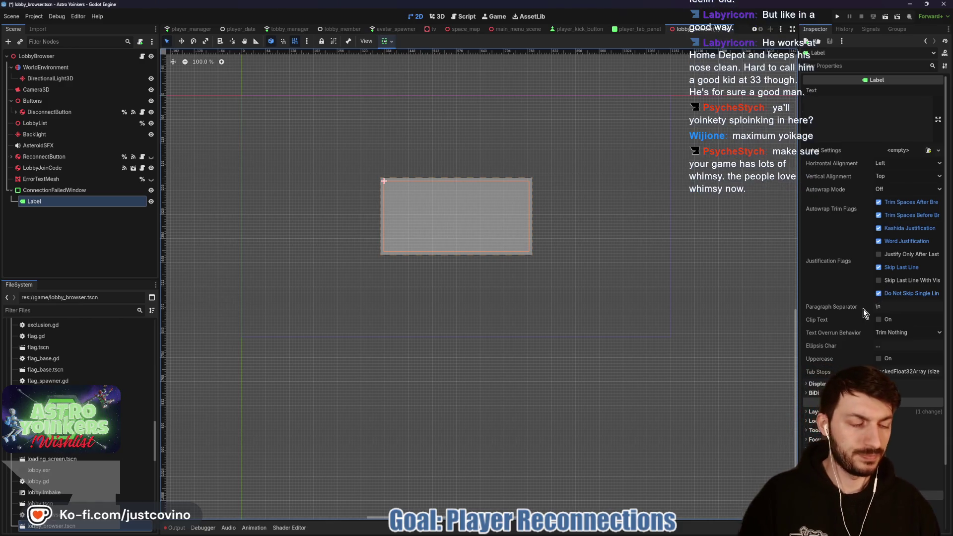
left_click(901, 163)
left_click(899, 181)
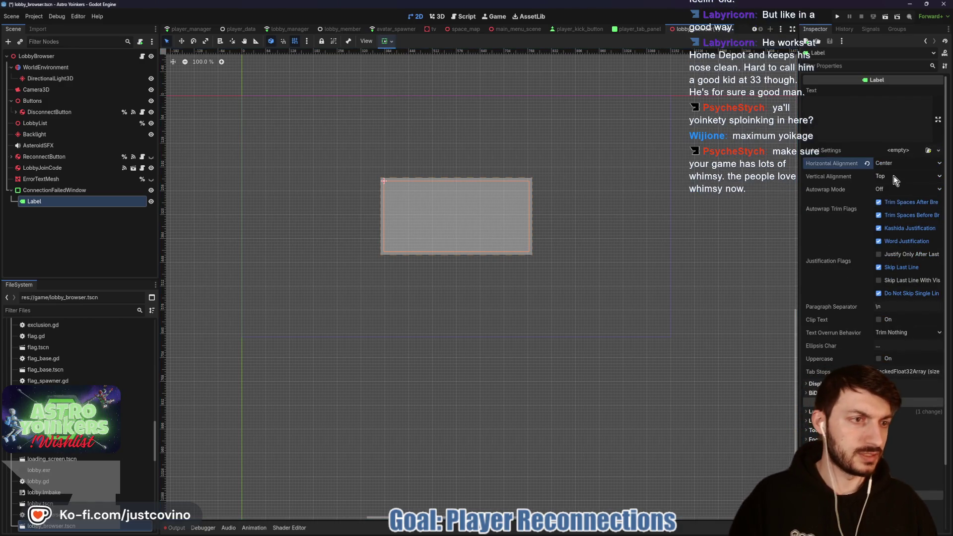
left_click(894, 176)
left_click(899, 198)
left_click(908, 189)
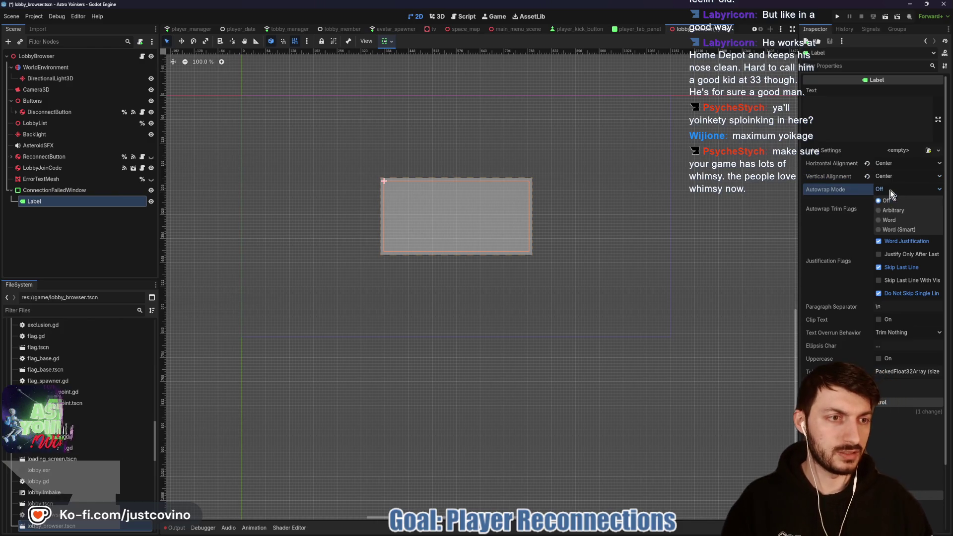
left_click(891, 220)
Step: Set the Label's minimum width to 390 and its text to 'Connection Failed...'
scroll(830, 291, "down", 3)
left_click(818, 335)
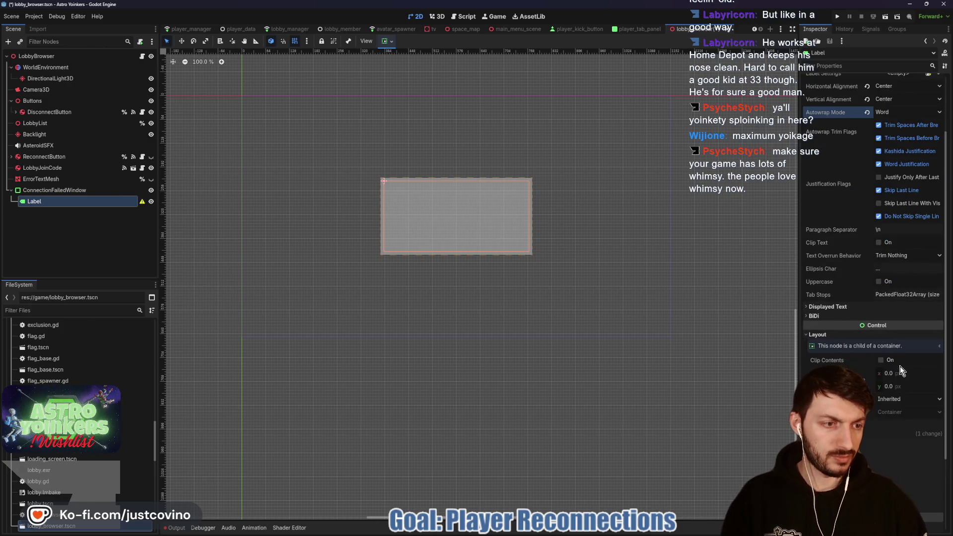
left_click(889, 373)
type("390")
key("Return")
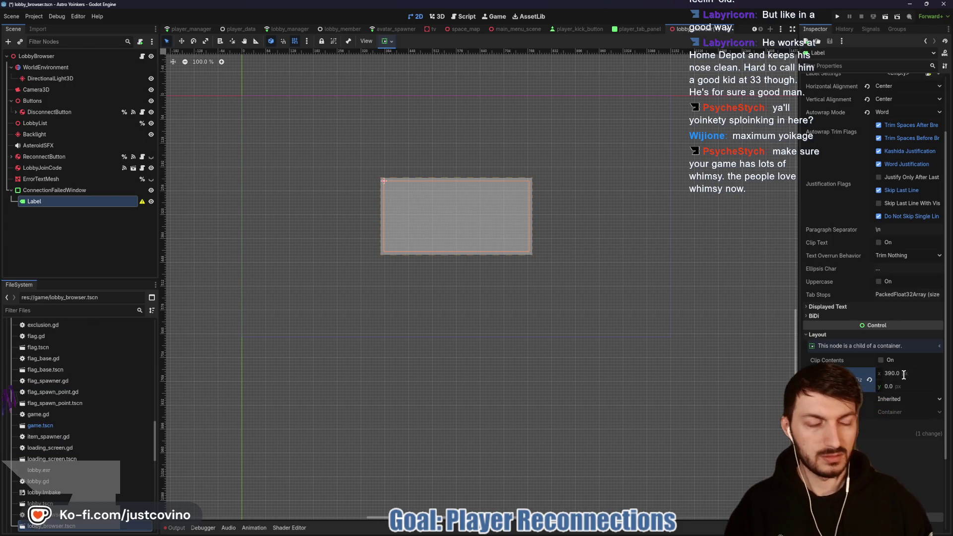
scroll(844, 164, "up", 2)
left_click(841, 116)
type("Connection F")
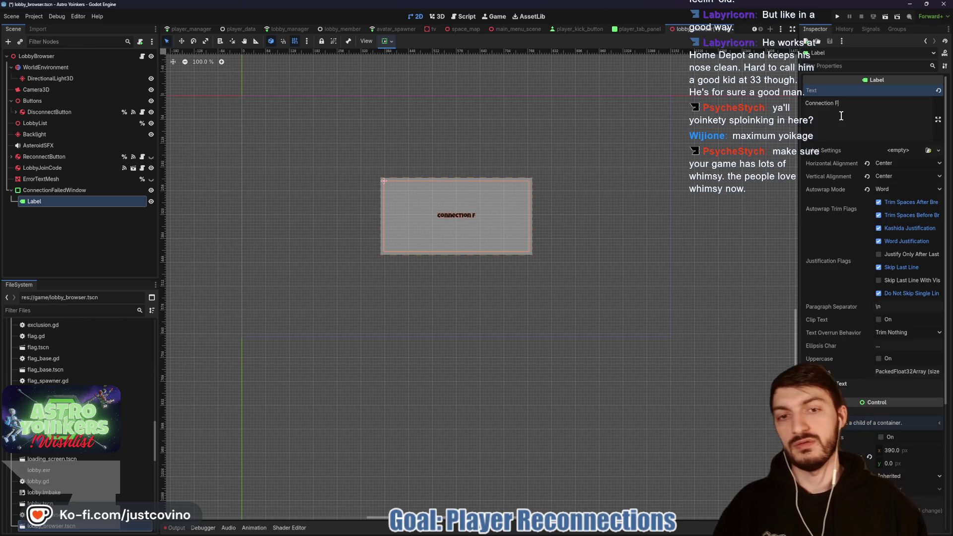
type("ailed...")
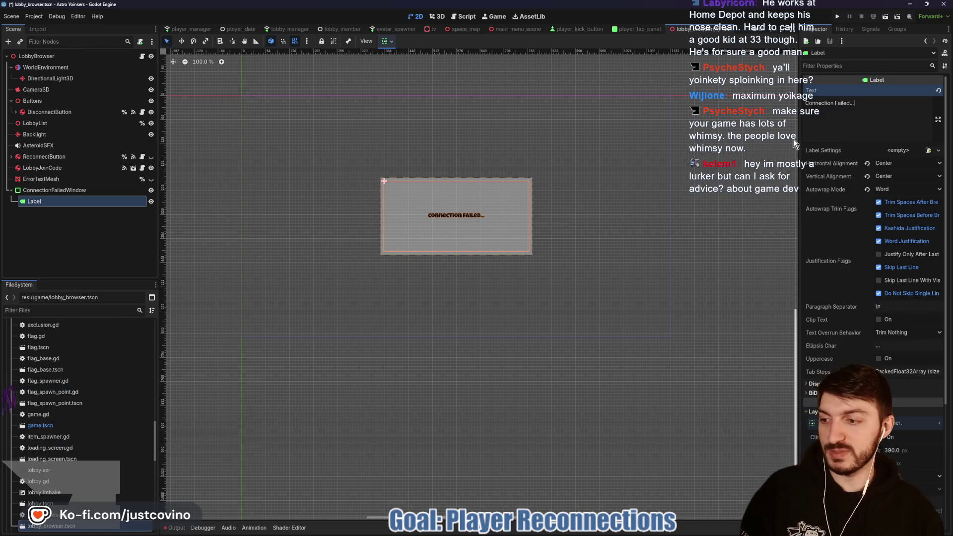
Step: Enlarge the Label's font size considerably and save the scene
scroll(850, 245, "down", 5)
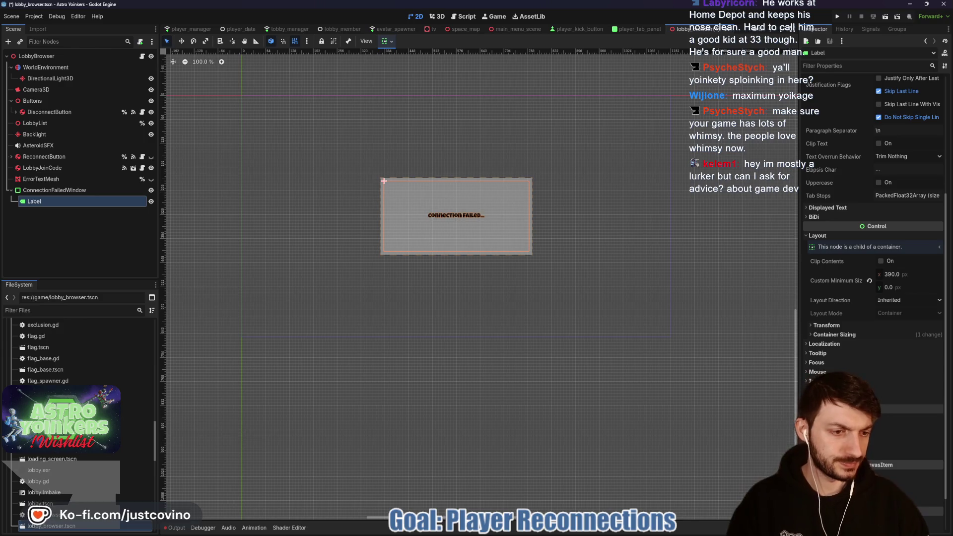
left_click_drag(900, 459, 926, 459)
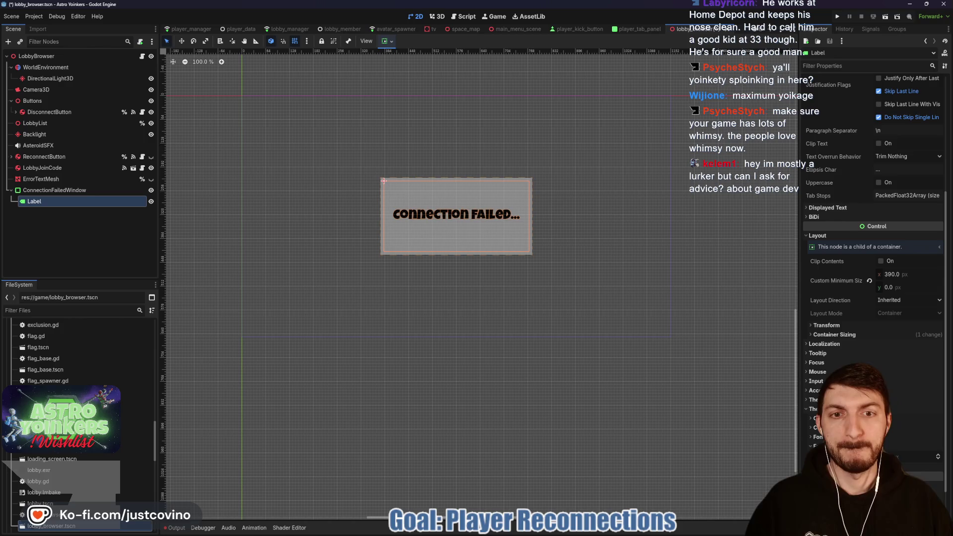
key("ctrl+s")
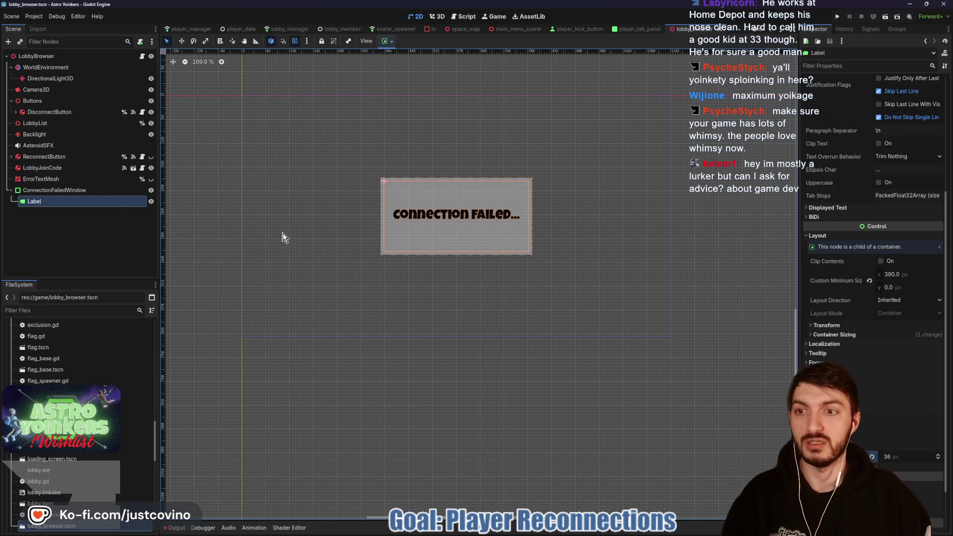
Step: Rename the Label node to ConnectionFailedLabel and save the scene
double_click(101, 203)
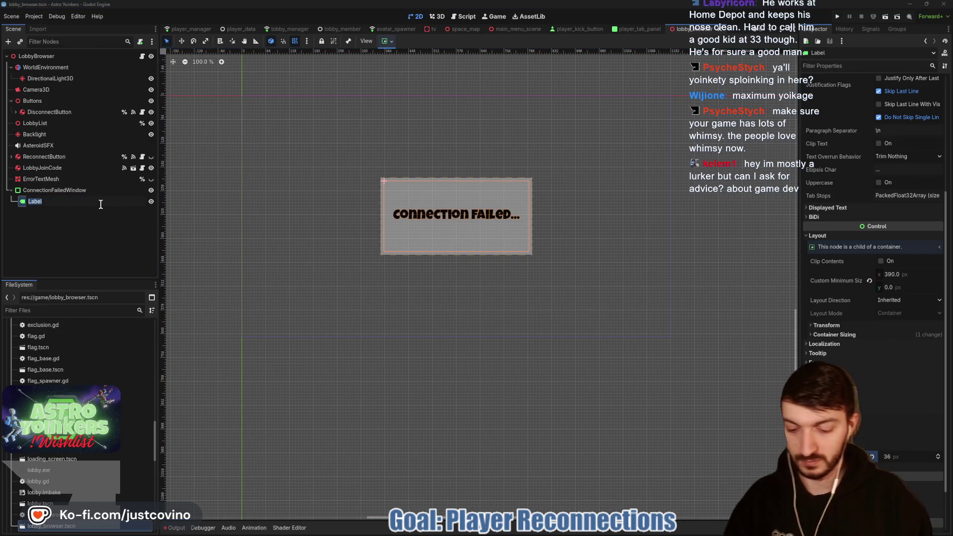
type("ConnectionF")
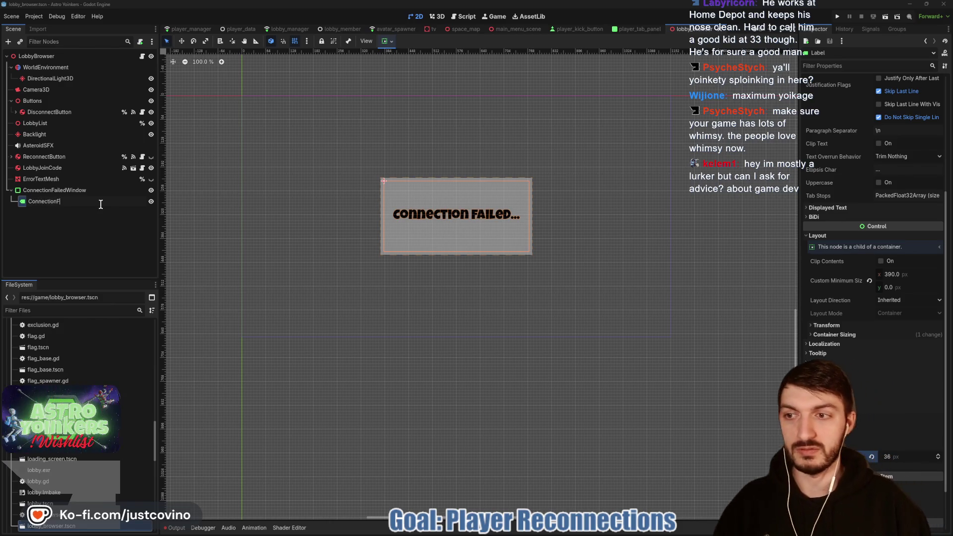
type("ailedLabel")
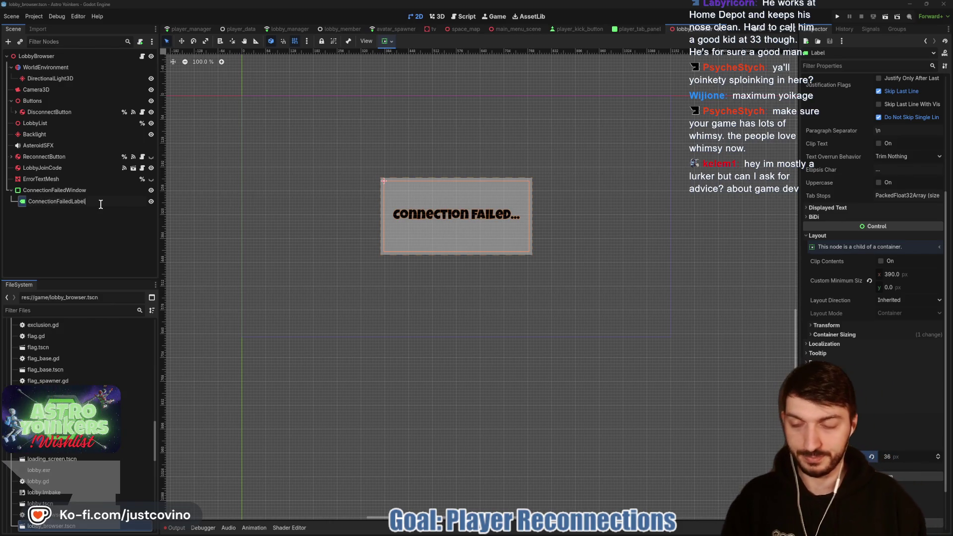
key("Return")
key("ctrl+s")
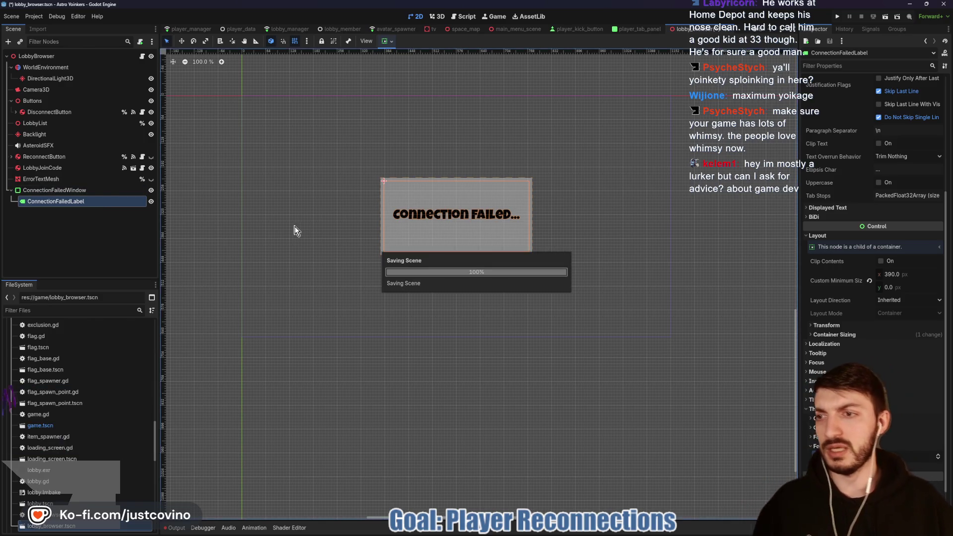
left_click(140, 42)
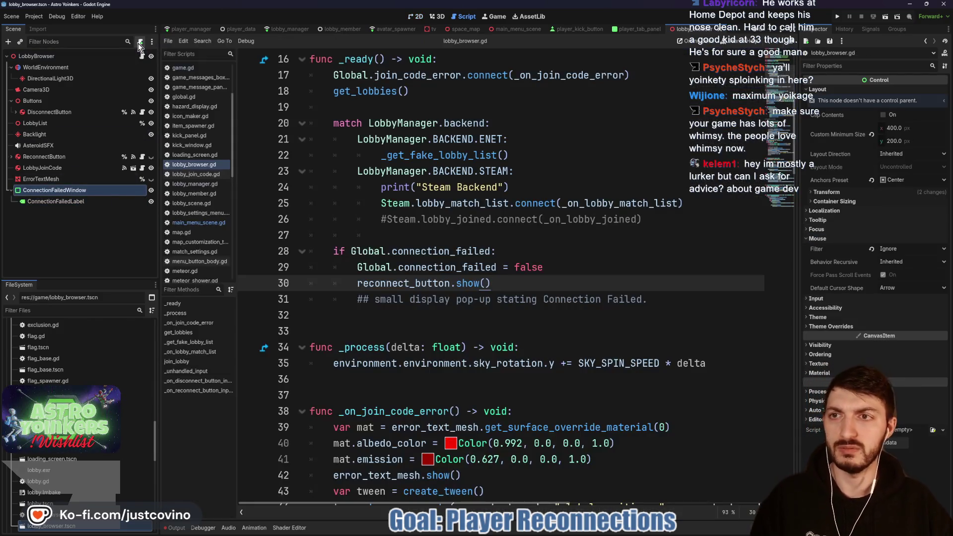
Step: Attach a new script, connection_failed_window.gd, to ConnectionFailedWindow
left_click(95, 190)
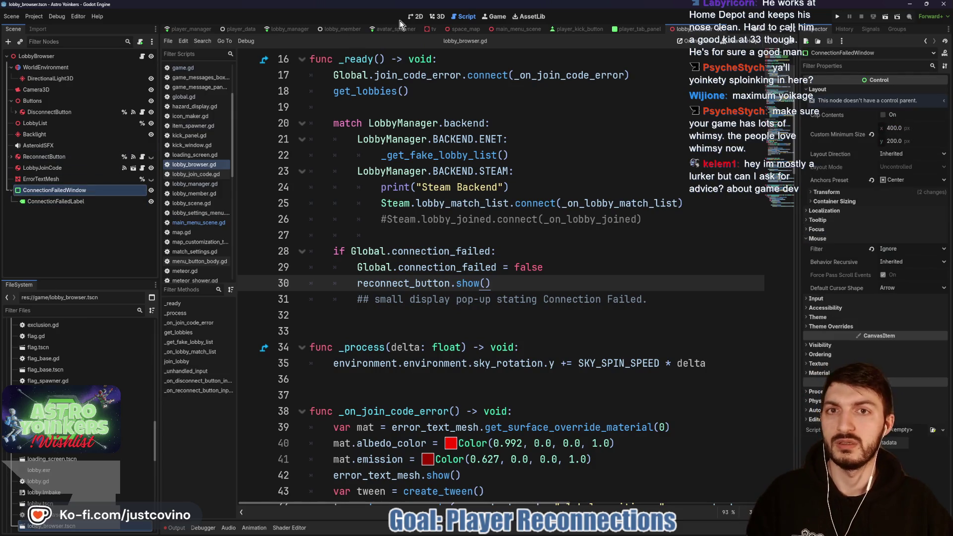
left_click(416, 16)
left_click(140, 42)
key("Return")
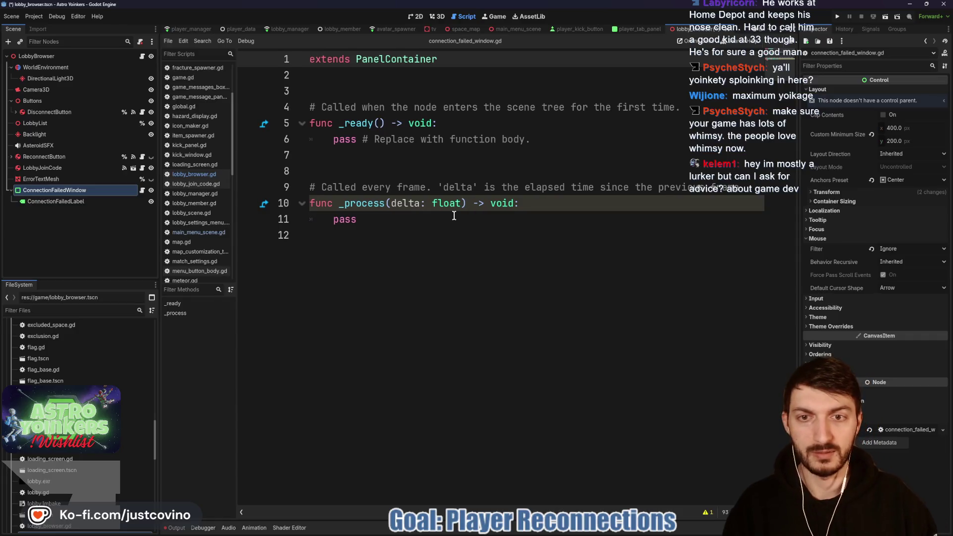
Step: Add 'class_name ConnectionFailedWindow', save, and delete the template function stubs
type("class_name")
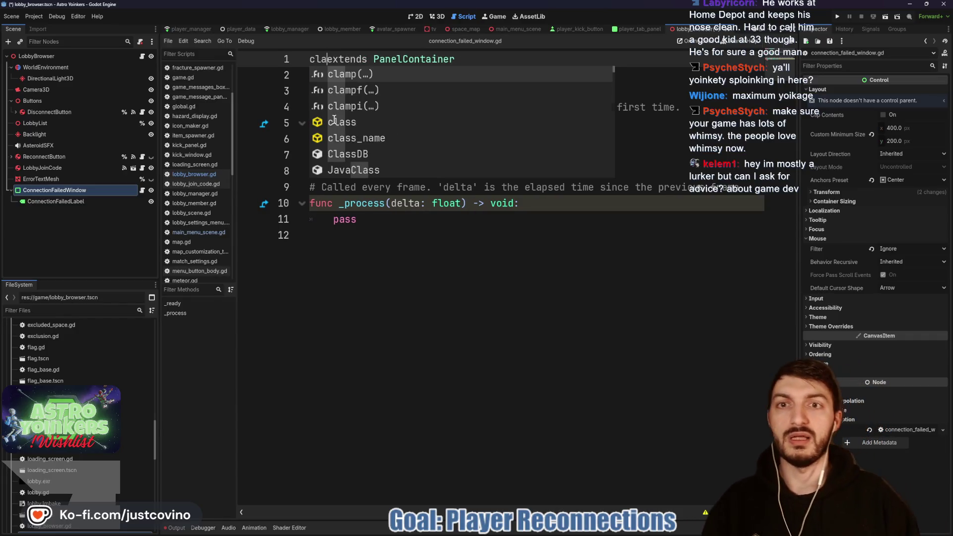
type(" Connection")
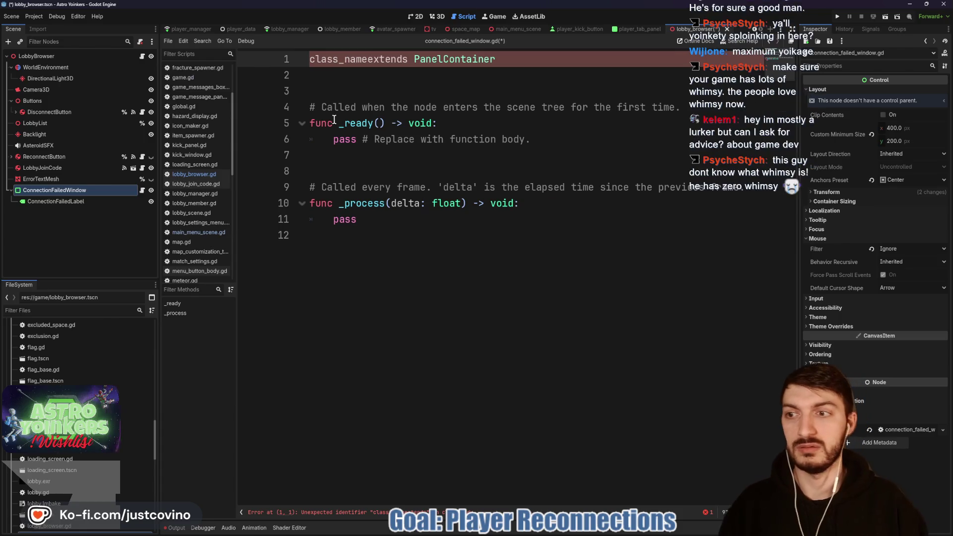
type("FailedWindo")
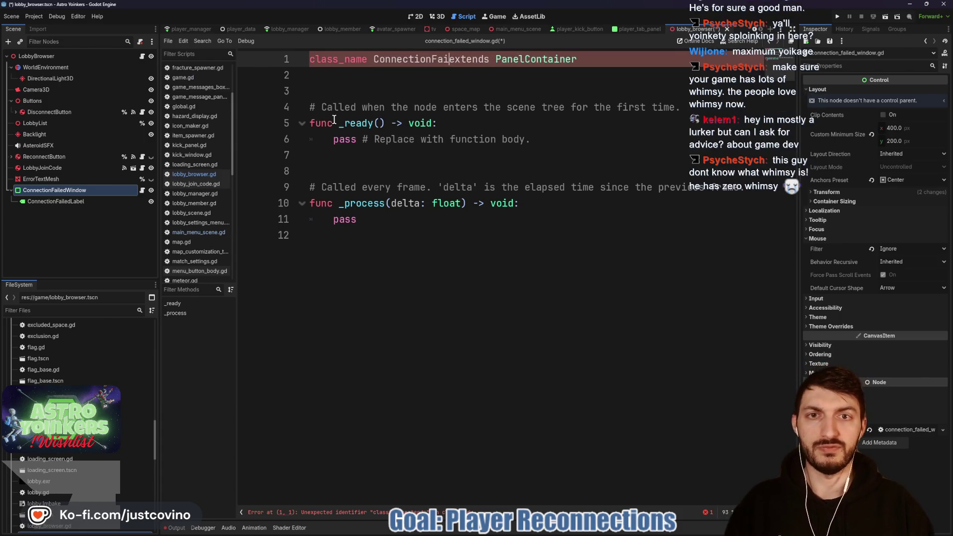
type("w")
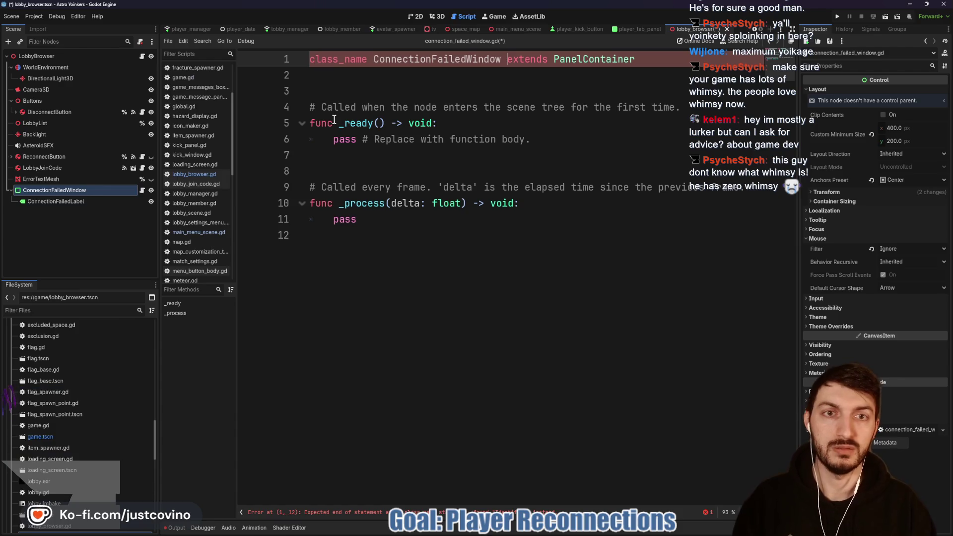
left_click(360, 204)
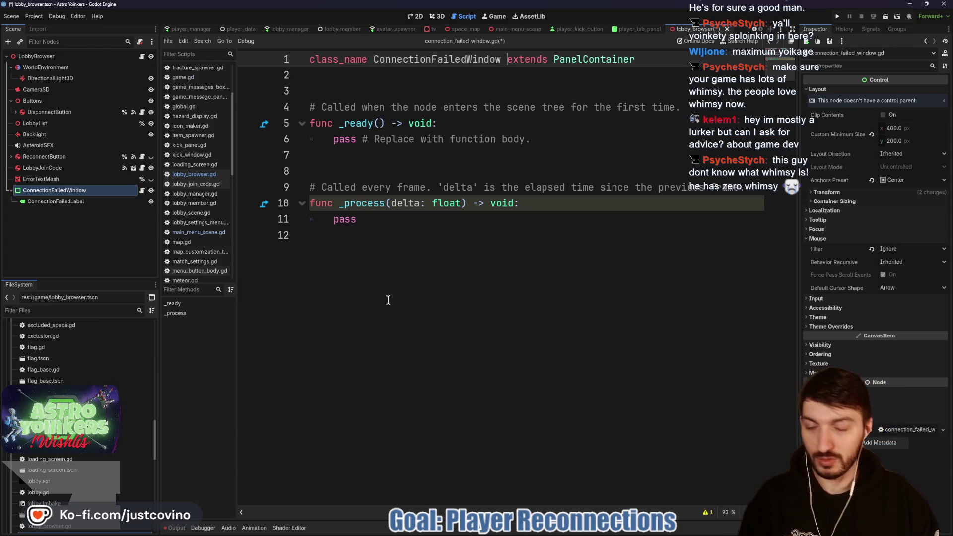
left_click(373, 298)
key("ctrl+s")
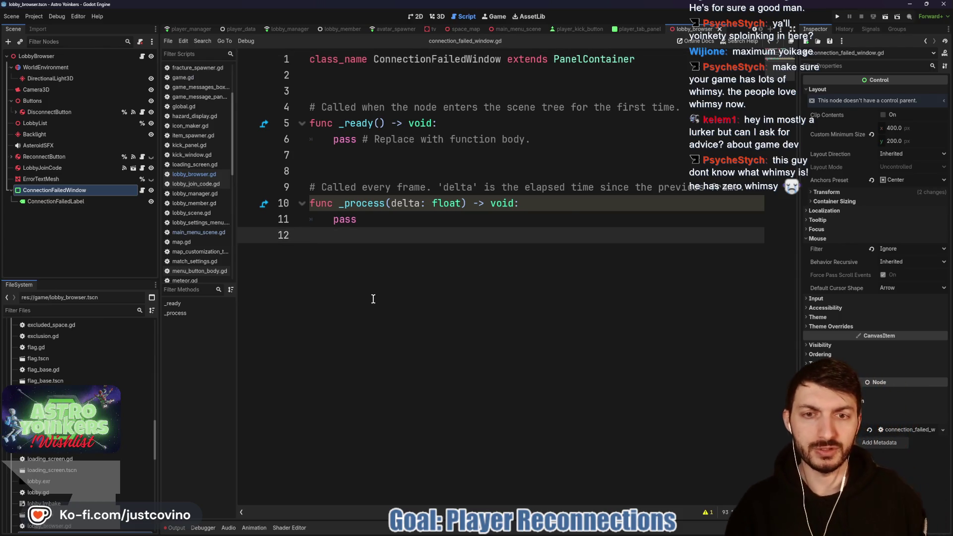
mouse_move(378, 250)
left_mouse_down()
mouse_move(304, 124)
mouse_move(300, 92)
left_mouse_up()
key("BackSpace")
Step: Save the stub-free script, add blank lines below the class declaration, and save again
key("ctrl+s")
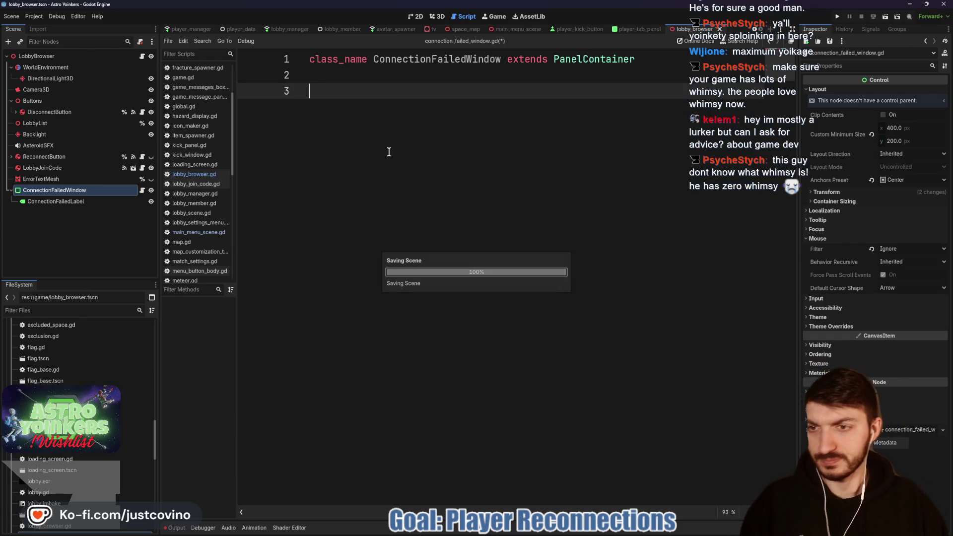
key("Return")
key("Return")
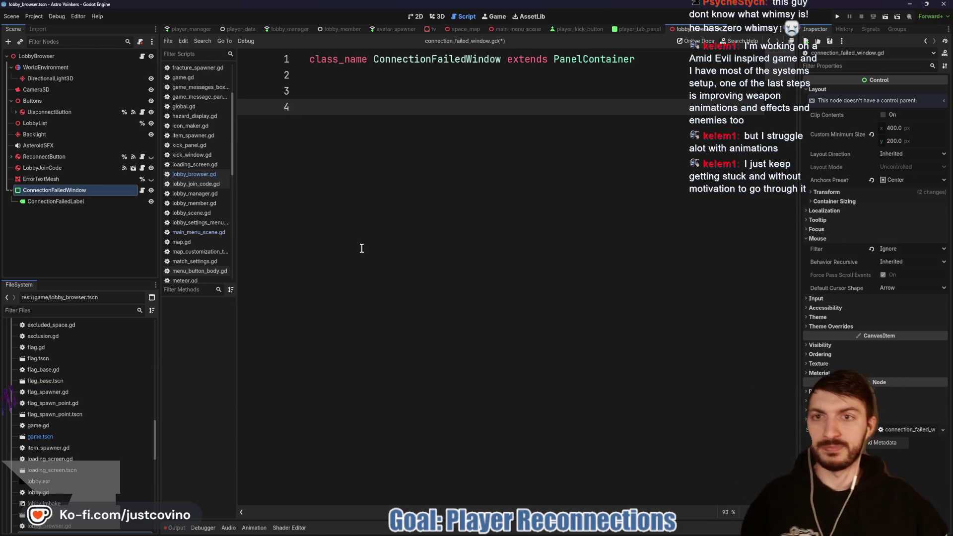
key("ctrl+s")
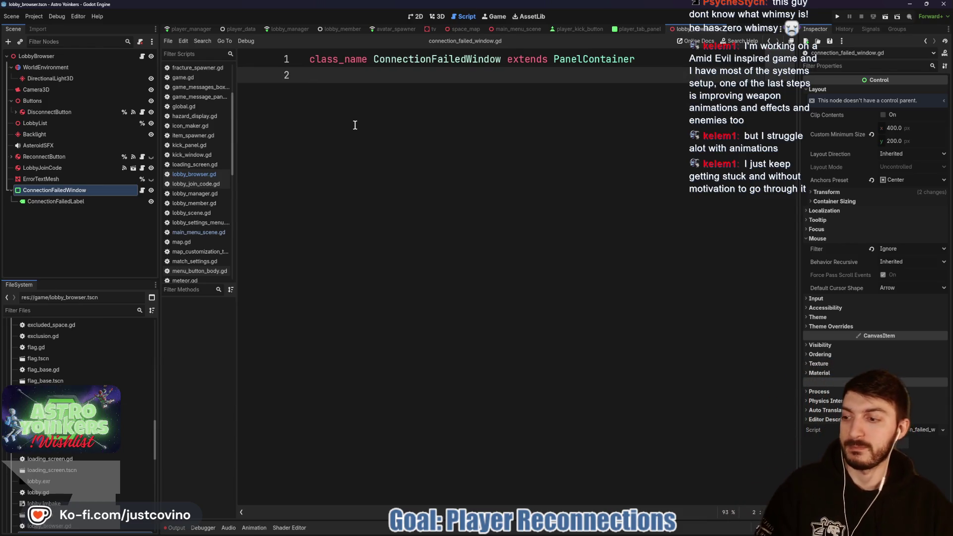
Step: Declare 'func hide_window() -> void:' below the class_name line and start its body
key("Return")
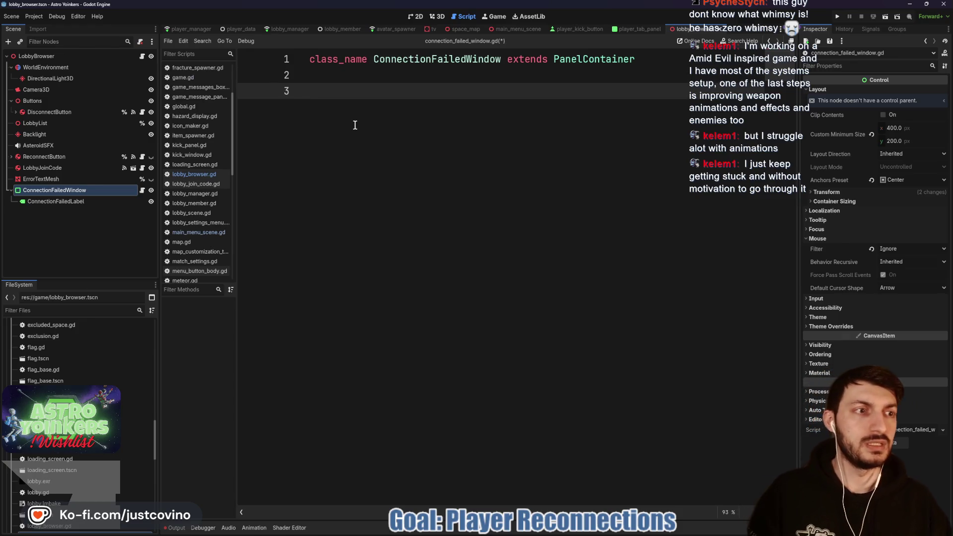
key("Return")
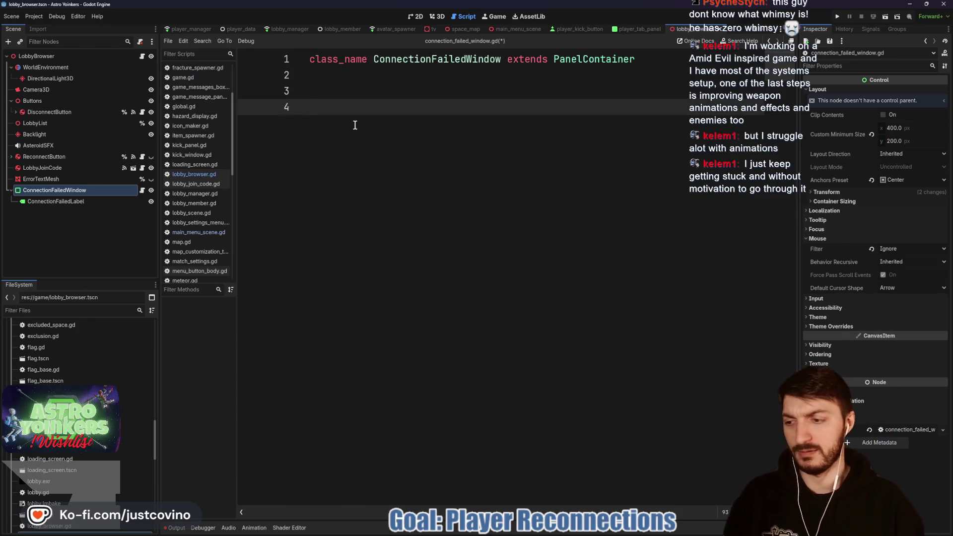
type("func ")
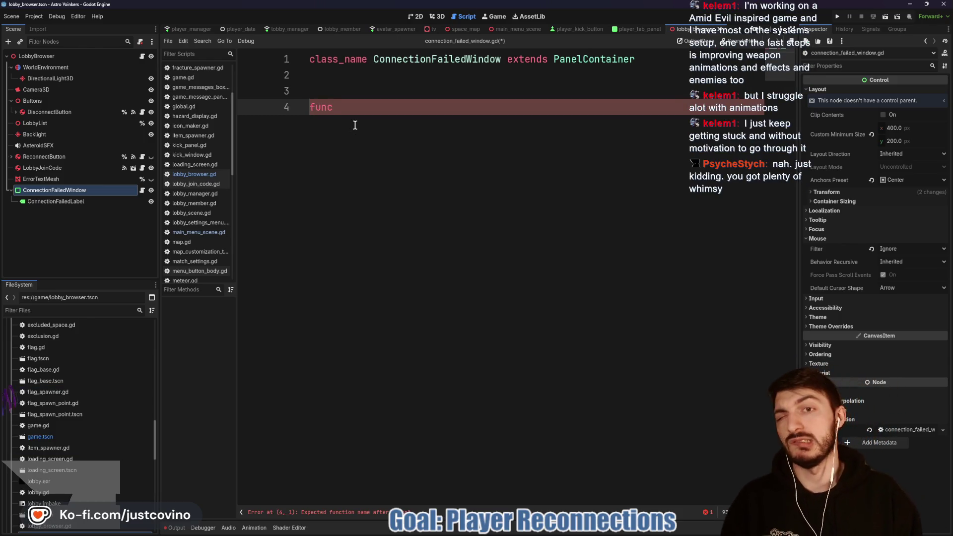
type("hide_w")
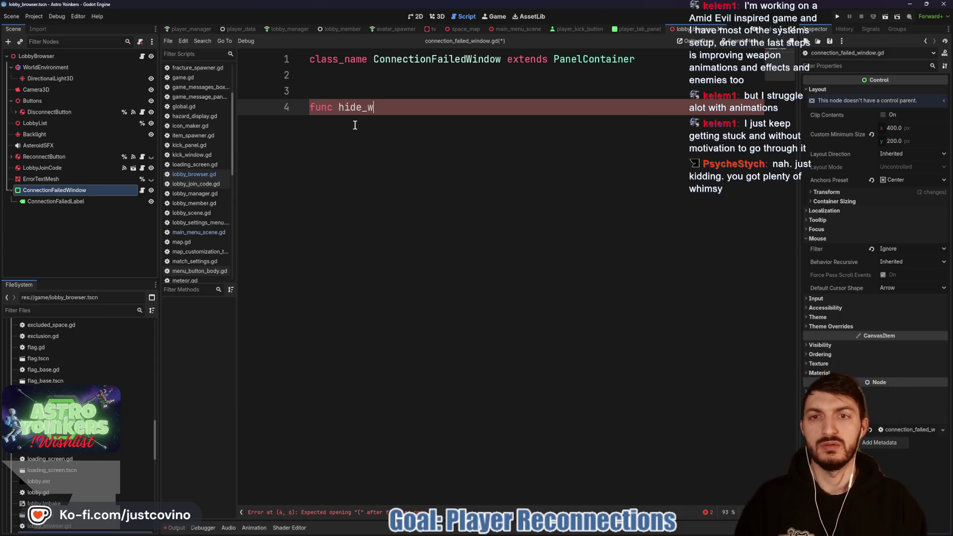
type("indow() -")
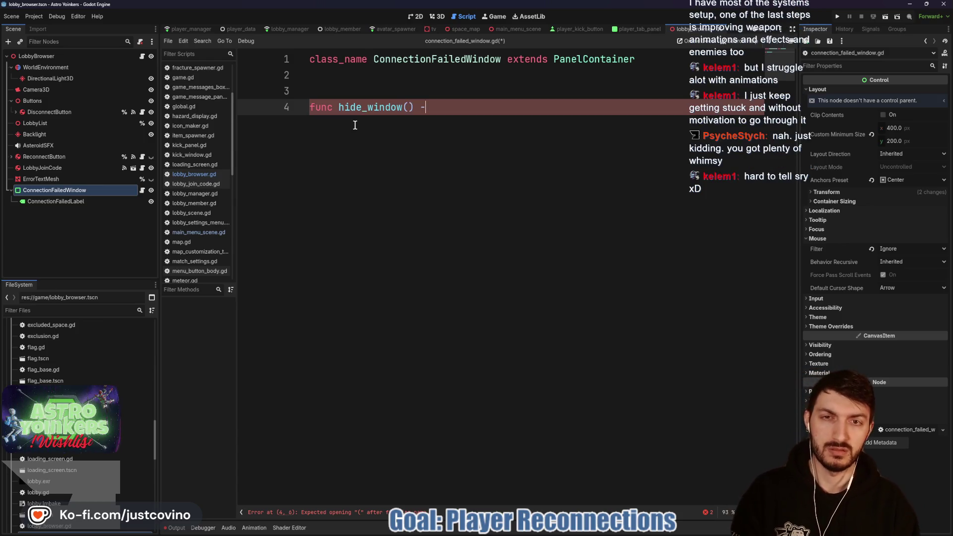
type("> void:")
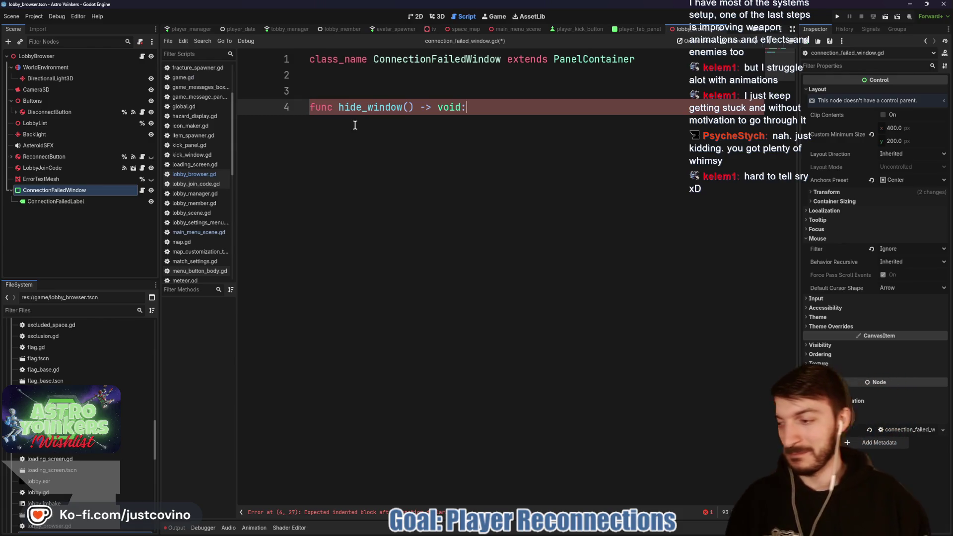
key("Return")
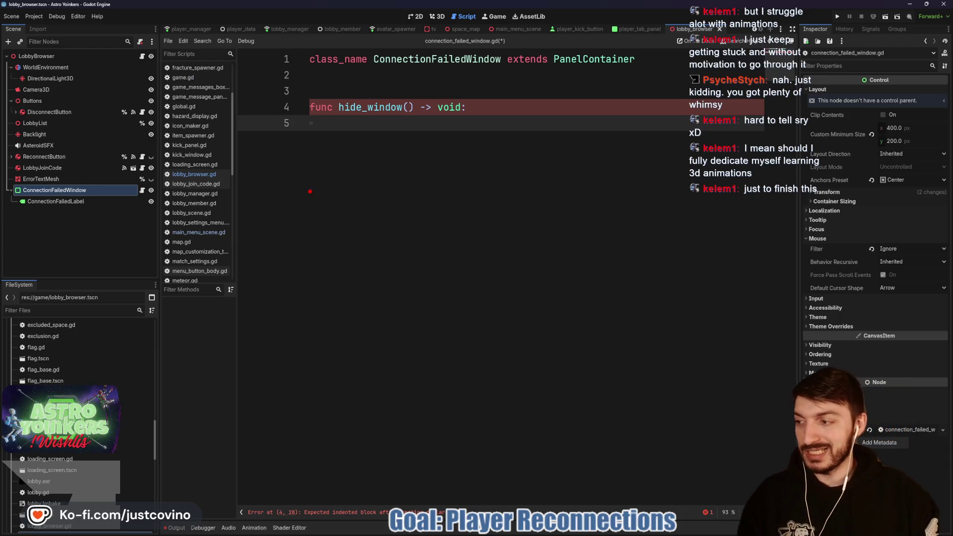
left_click_drag(305, 162, 687, 262)
left_click_drag(574, 160, 574, 264)
mouse_move(401, 190)
left_mouse_down()
mouse_move(378, 194)
mouse_move(392, 219)
left_mouse_up()
mouse_move(443, 199)
left_mouse_down()
mouse_move(497, 198)
mouse_move(479, 242)
mouse_move(522, 230)
left_mouse_up()
left_click(503, 240)
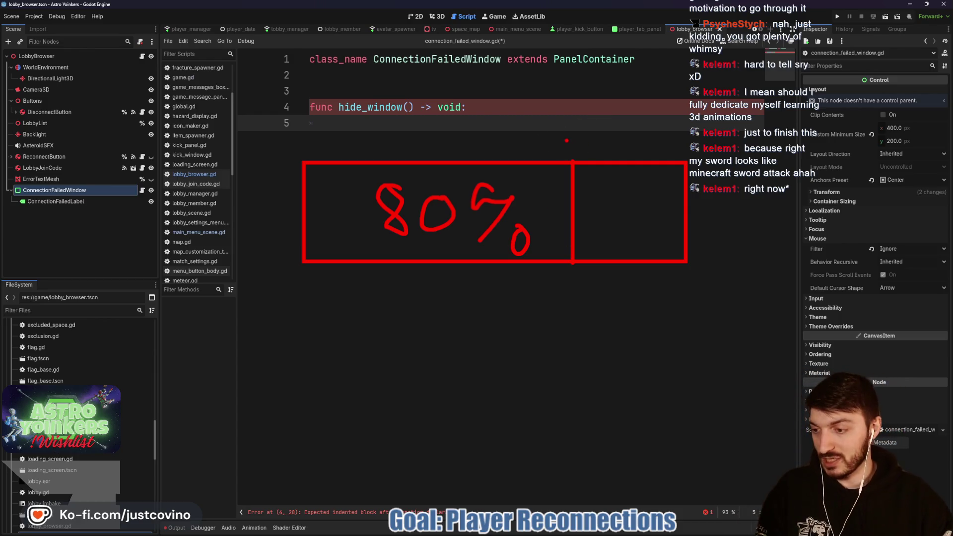
left_click_drag(565, 91, 575, 147)
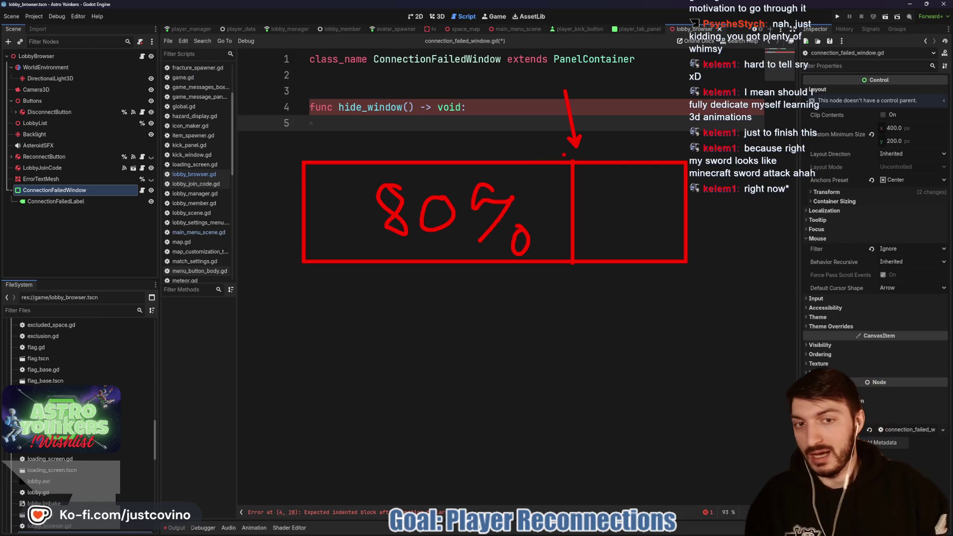
key("Escape")
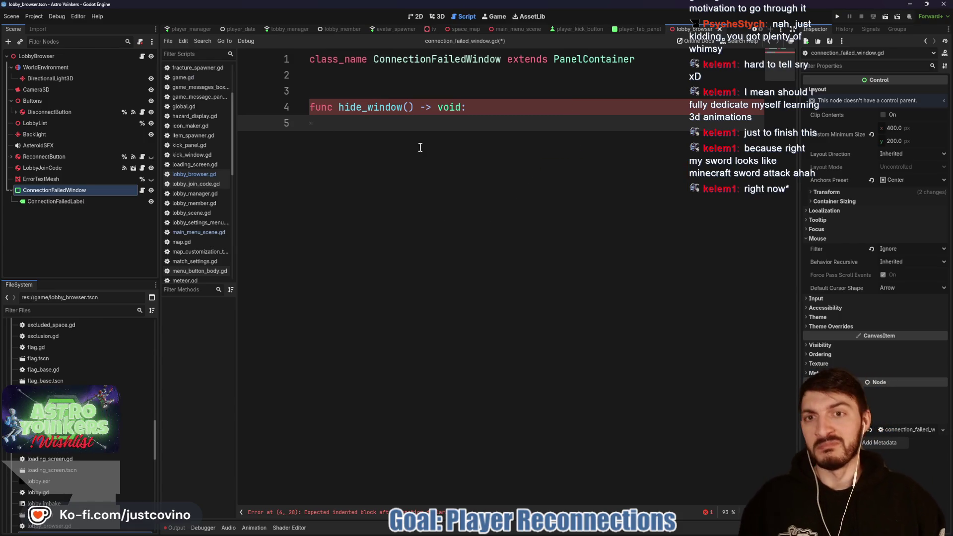
left_click(378, 85)
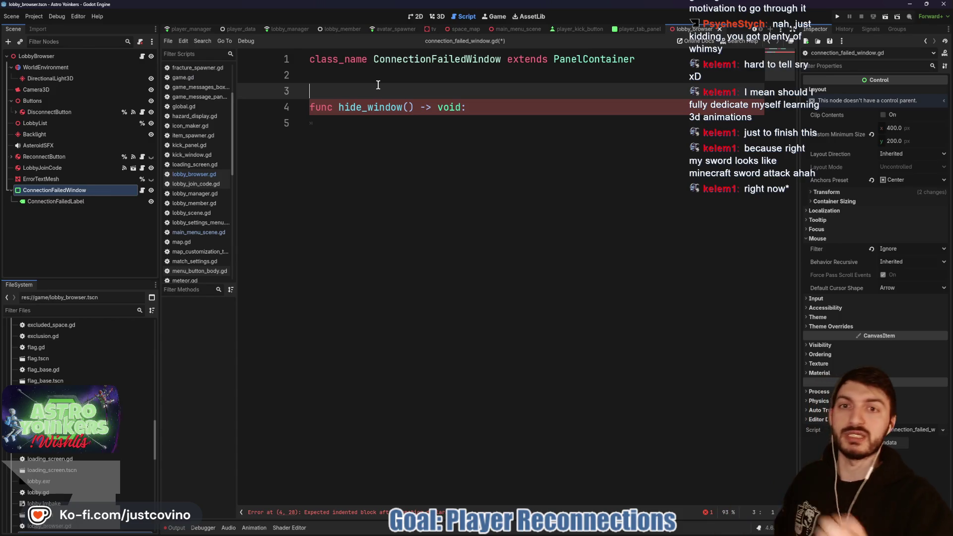
Step: Save connection_failed_window.gd and place the caret inside hide_window's body
key("ctrl+s")
left_click(384, 124)
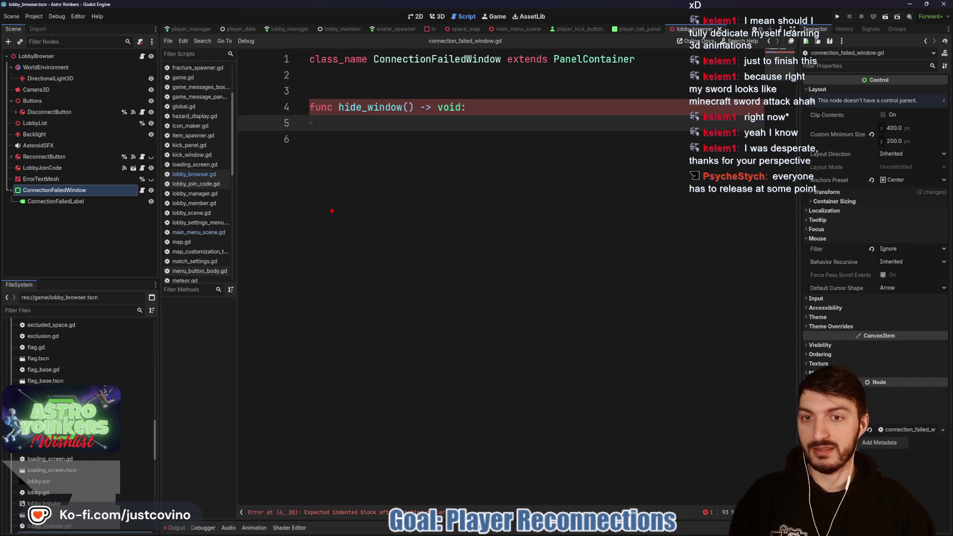
left_click_drag(315, 182, 576, 358)
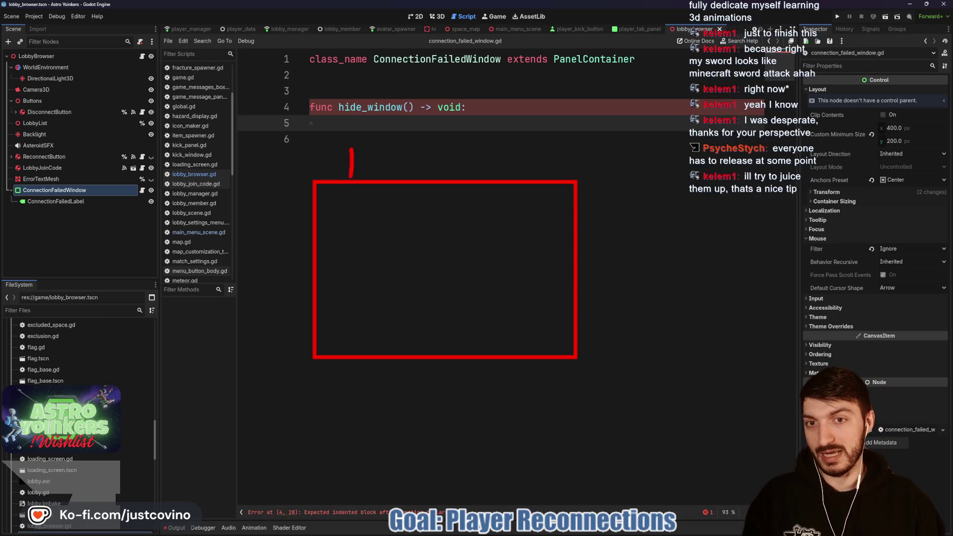
left_click(365, 173)
mouse_move(382, 150)
left_mouse_down()
mouse_move(396, 151)
mouse_move(380, 177)
mouse_move(419, 169)
mouse_move(467, 176)
left_mouse_up()
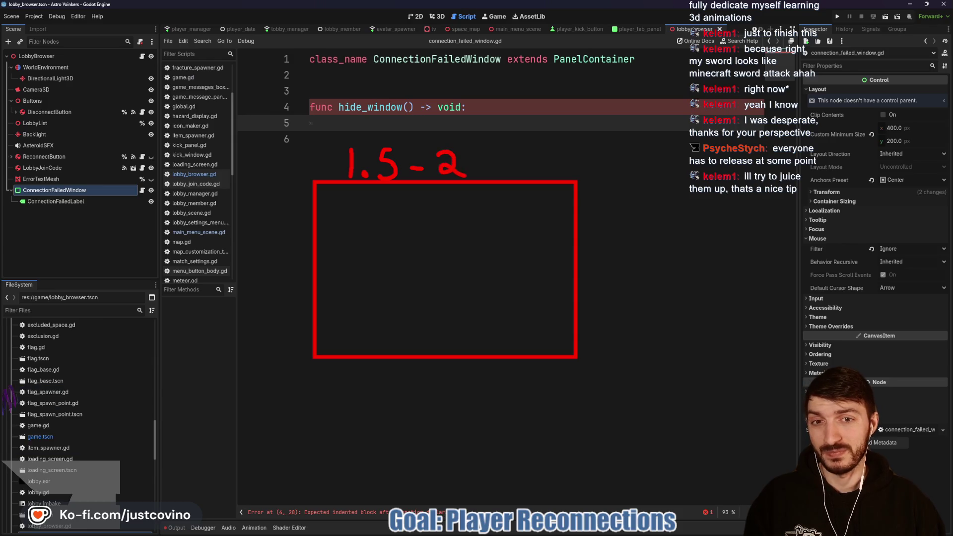
left_click(477, 173)
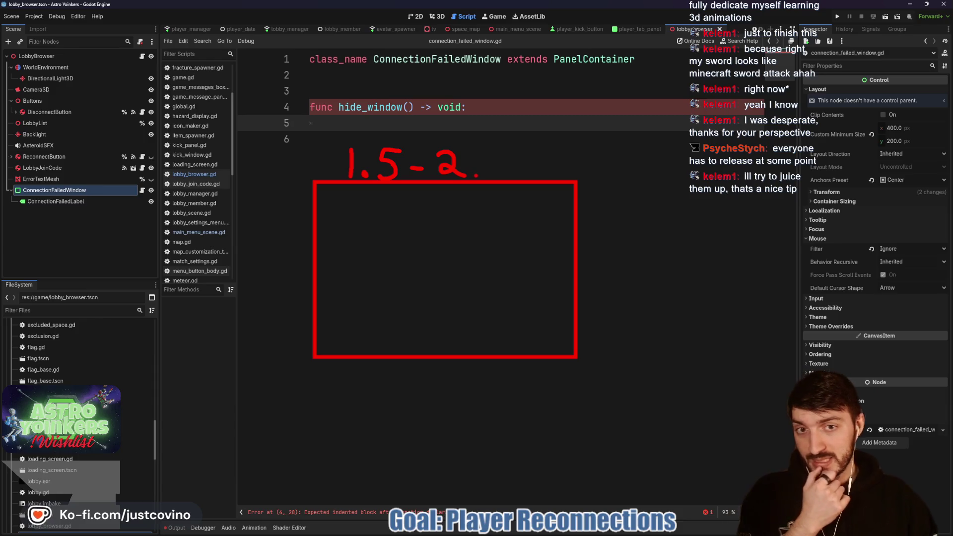
left_click_drag(472, 168, 474, 173)
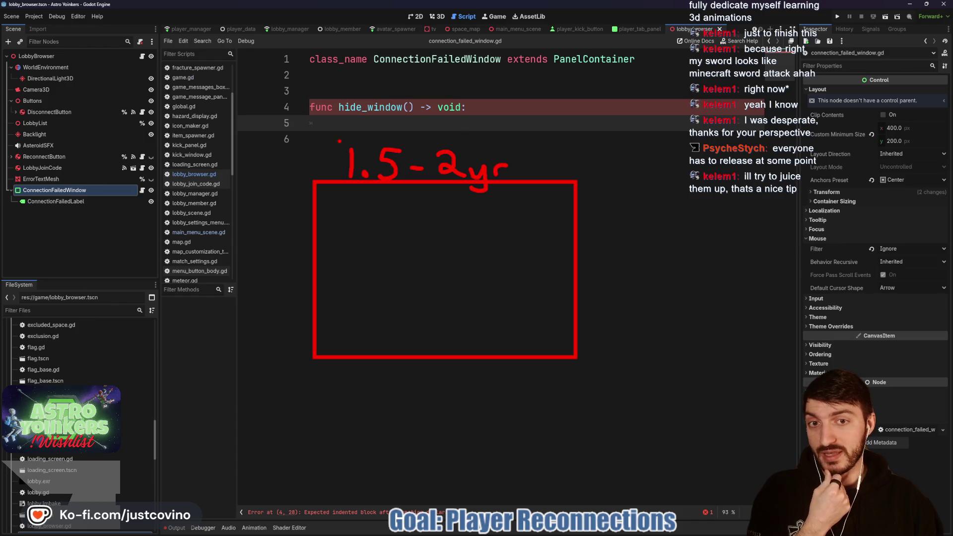
left_click_drag(609, 198, 611, 220)
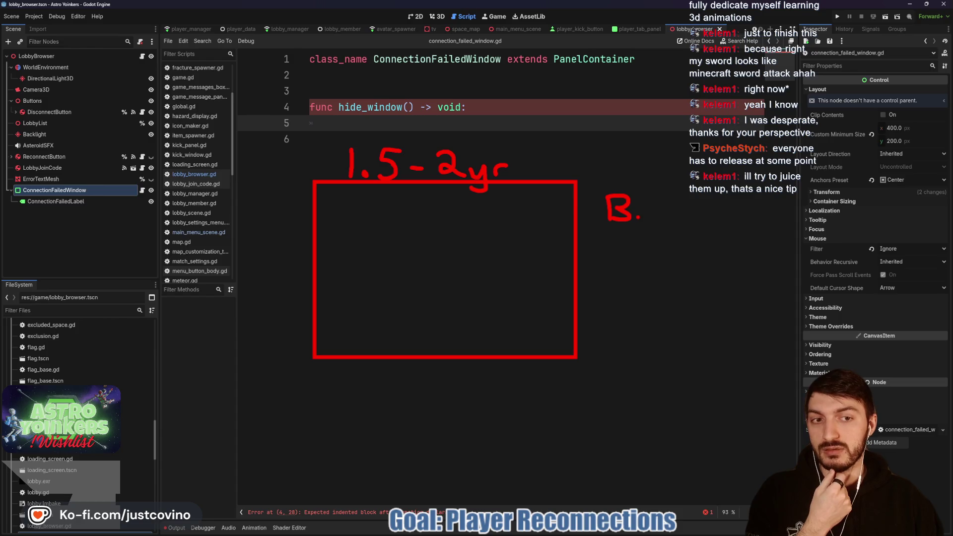
left_click_drag(613, 165, 615, 184)
mouse_move(598, 164)
left_mouse_down()
mouse_move(625, 162)
mouse_move(630, 185)
left_mouse_up()
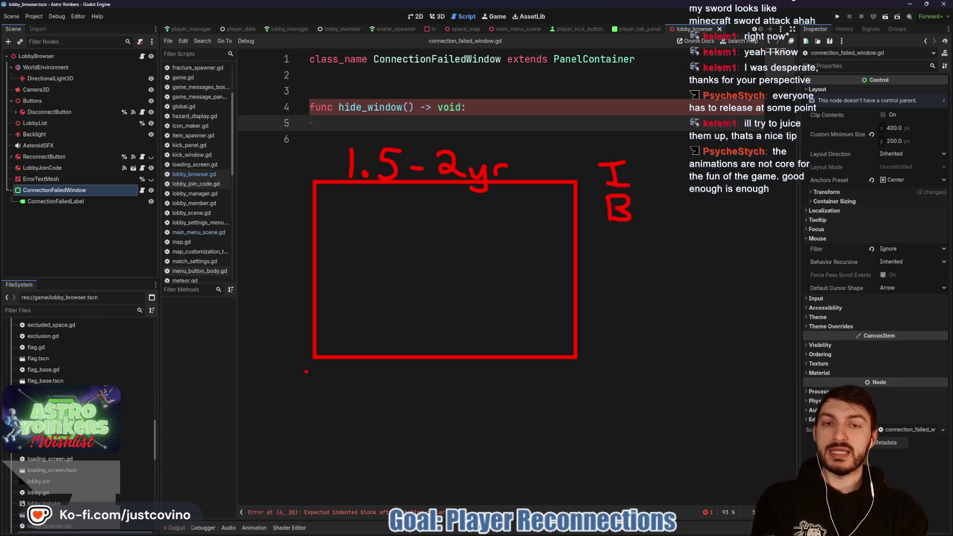
key("Escape")
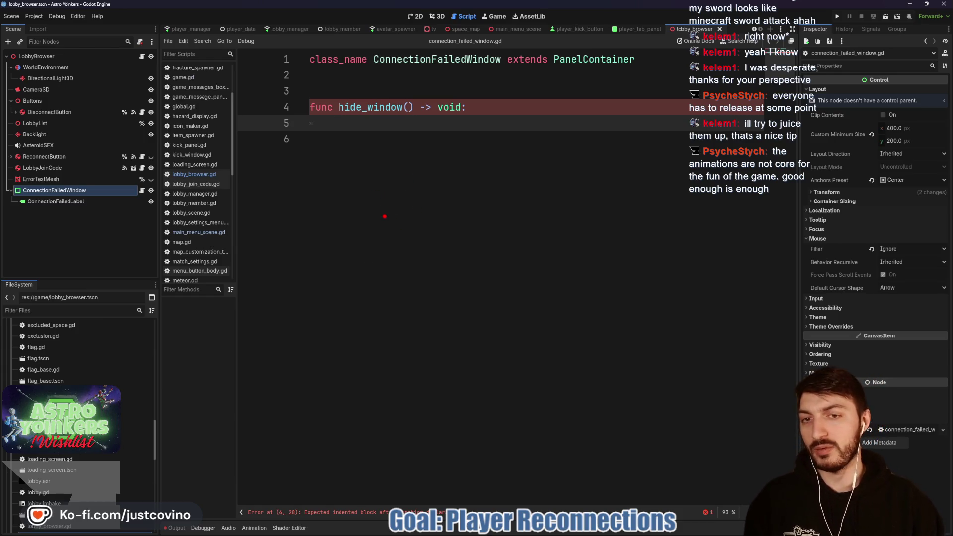
Step: Sketch a sword with swing and motion lines over the code using the annotation pen, then clear it
left_click_drag(372, 183, 408, 264)
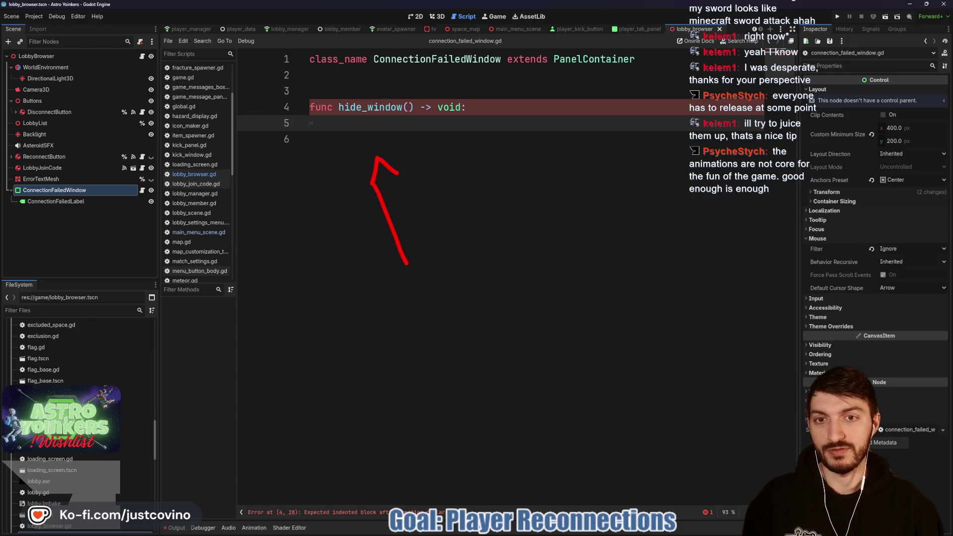
mouse_move(426, 258)
left_mouse_down()
mouse_move(455, 257)
mouse_move(392, 288)
mouse_move(408, 264)
mouse_move(439, 309)
left_mouse_up()
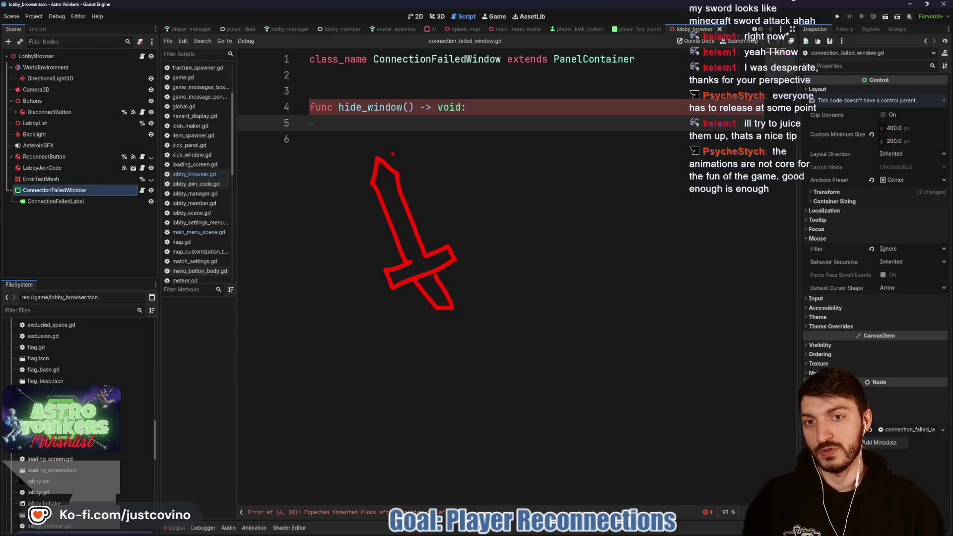
left_click_drag(358, 160, 507, 122)
left_click_drag(418, 177, 557, 146)
left_click_drag(432, 214, 473, 202)
left_click_drag(436, 231, 680, 205)
left_click_drag(460, 243, 633, 254)
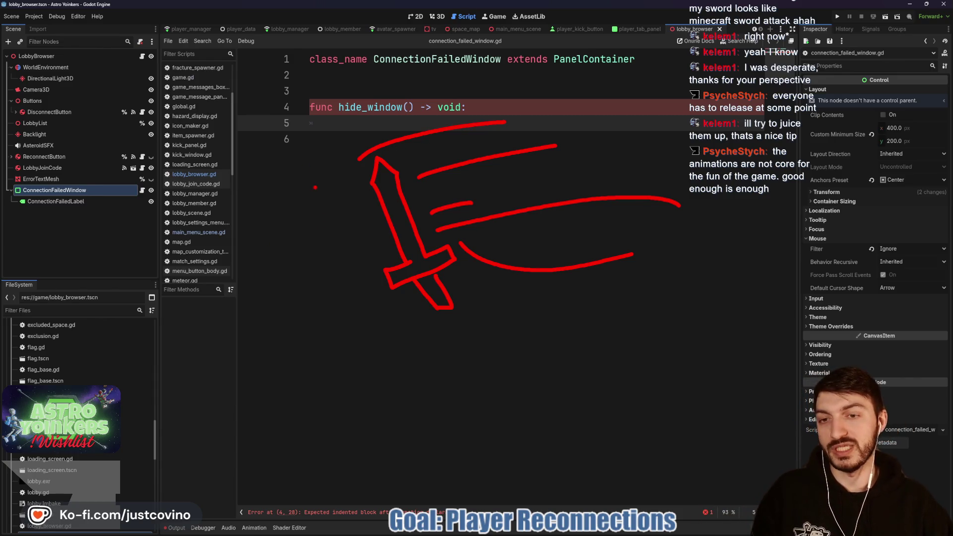
left_click_drag(308, 177, 326, 197)
left_click_drag(361, 287, 374, 348)
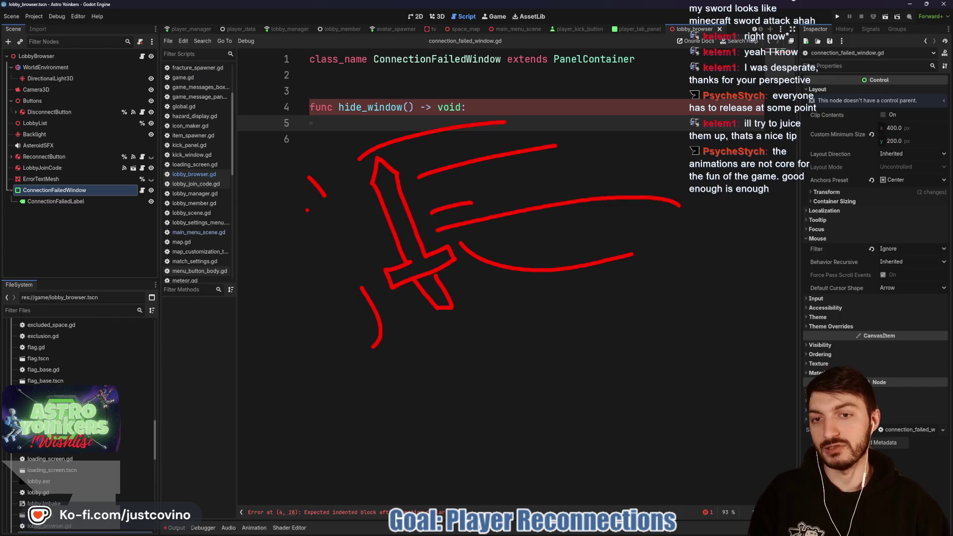
key("Escape")
type("var tween")
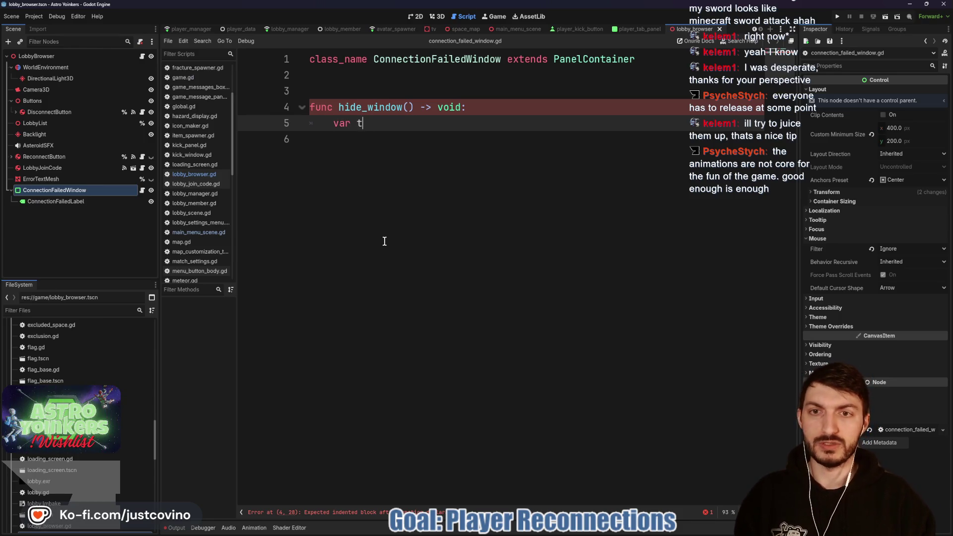
Step: In hide_window, create a tween fading modulate:a to 0.0 over 1.0, then await tween.finished
type(" = crea")
key("Return")
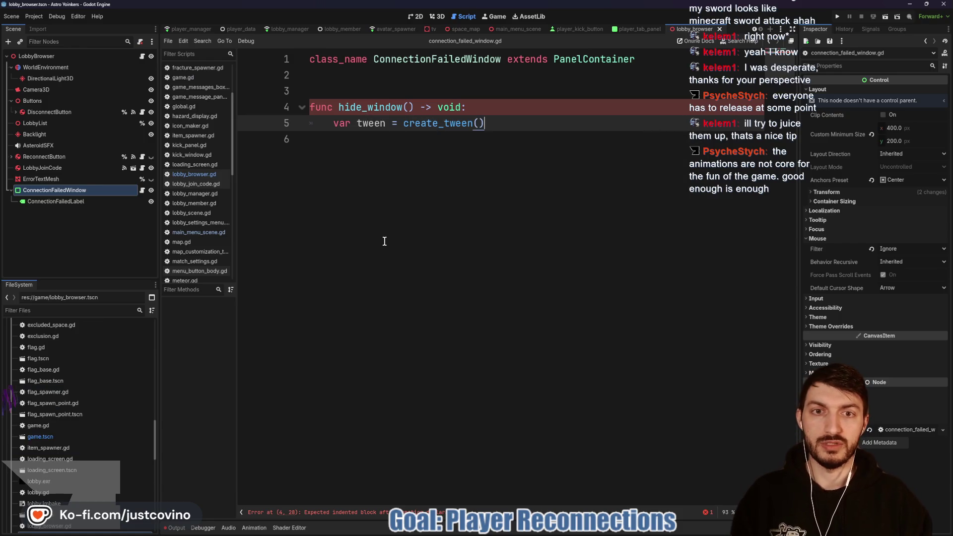
key("Return")
type("tween.tween_pro")
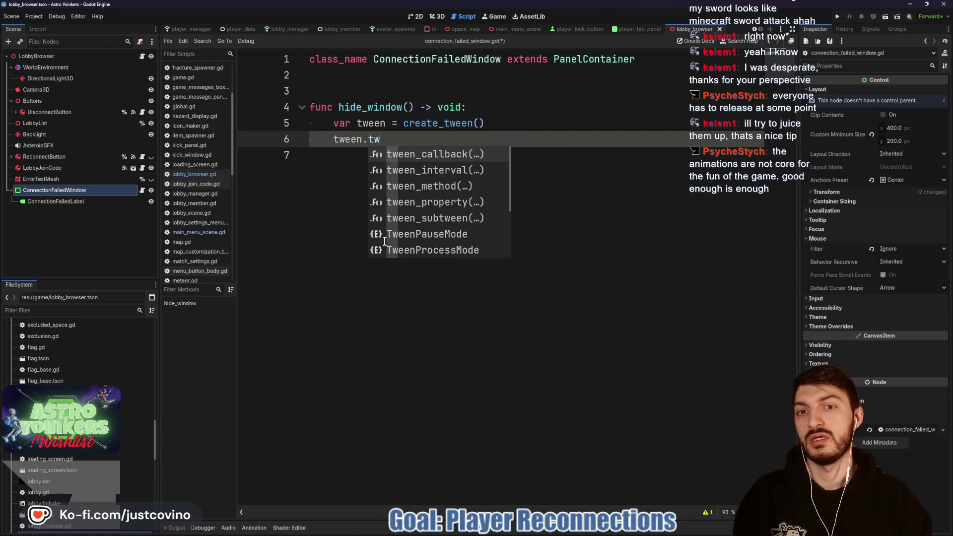
key("Return")
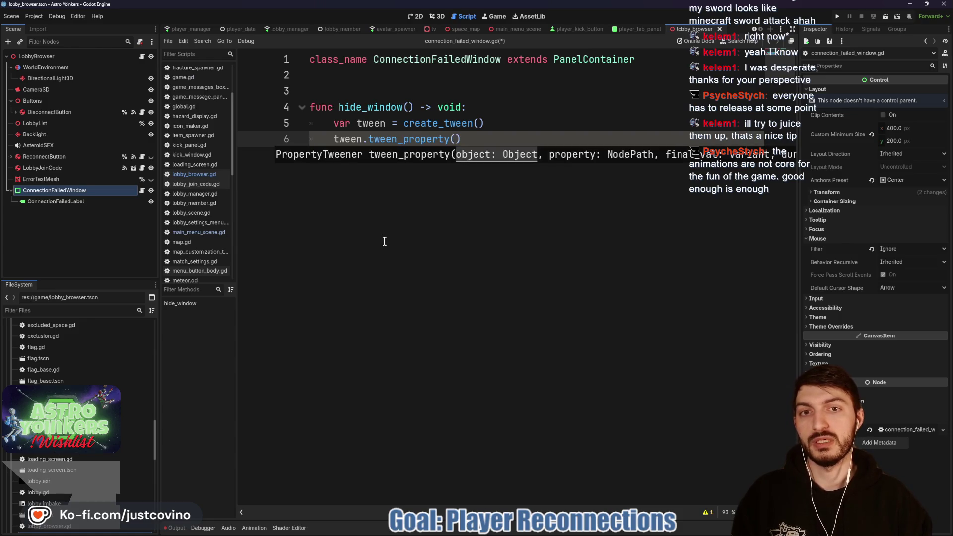
type("self, \"modu")
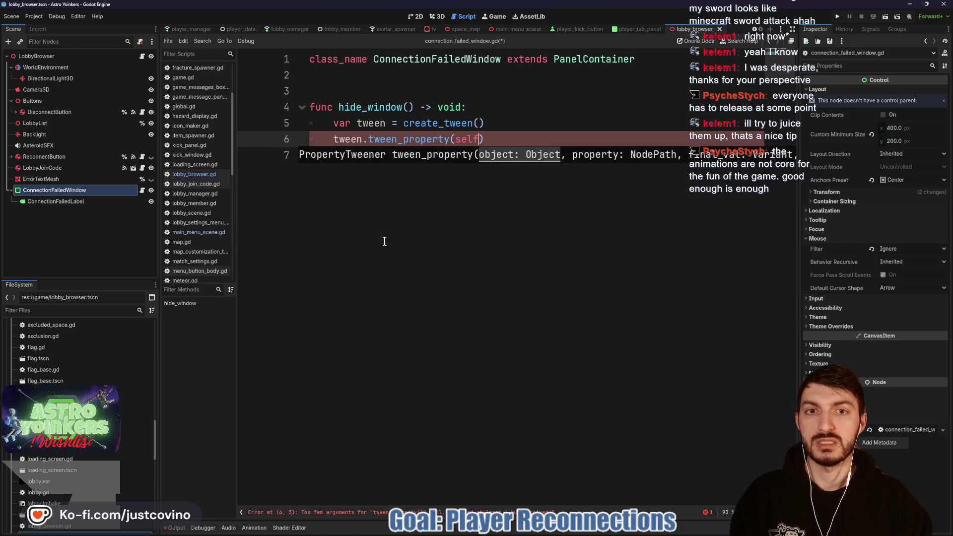
type("late:a\"")
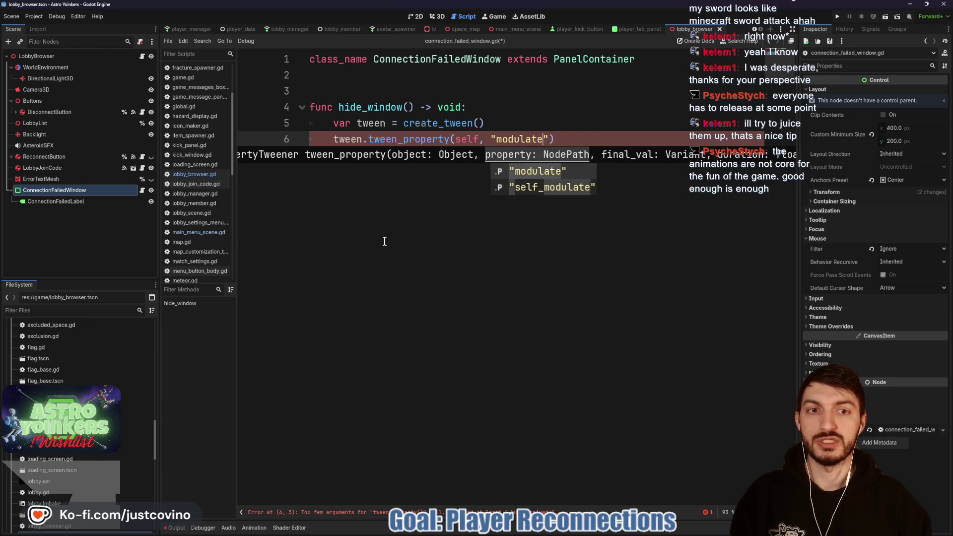
type(", 0.0")
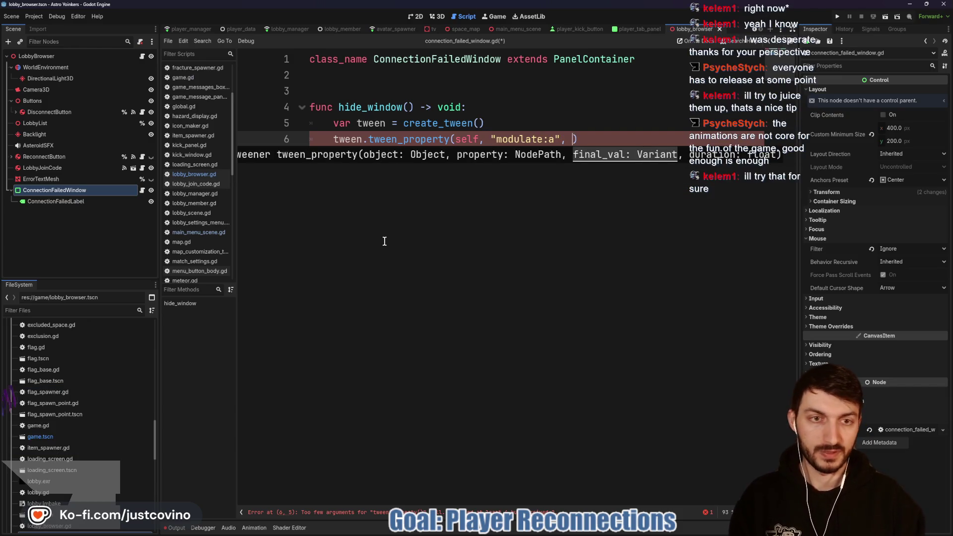
type(",")
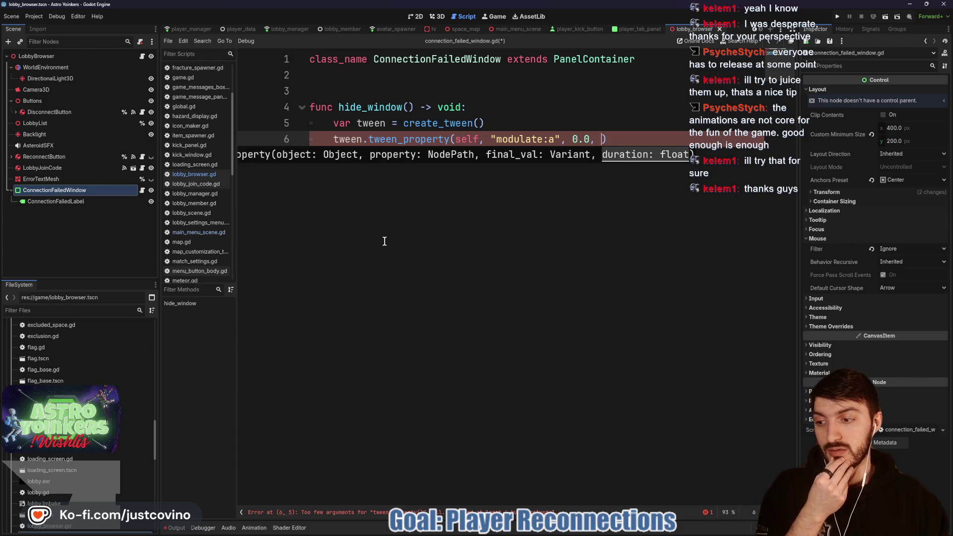
key("End")
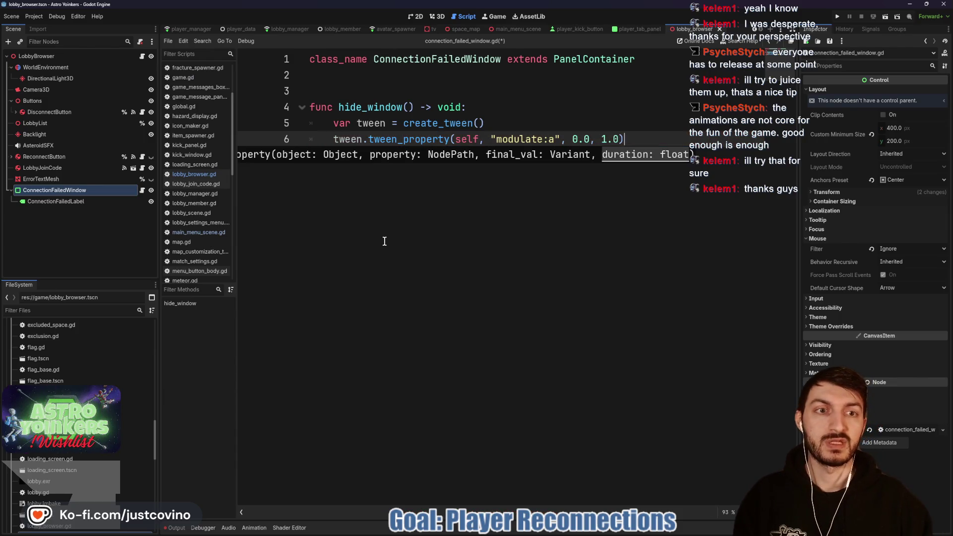
key("Return")
type("await tween.fin")
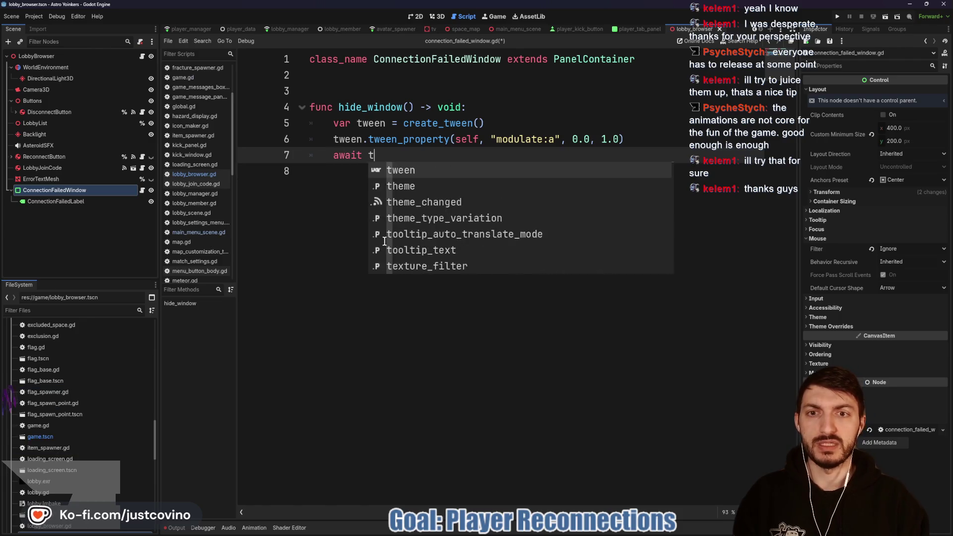
key("Return")
key("Return")
type("hide()")
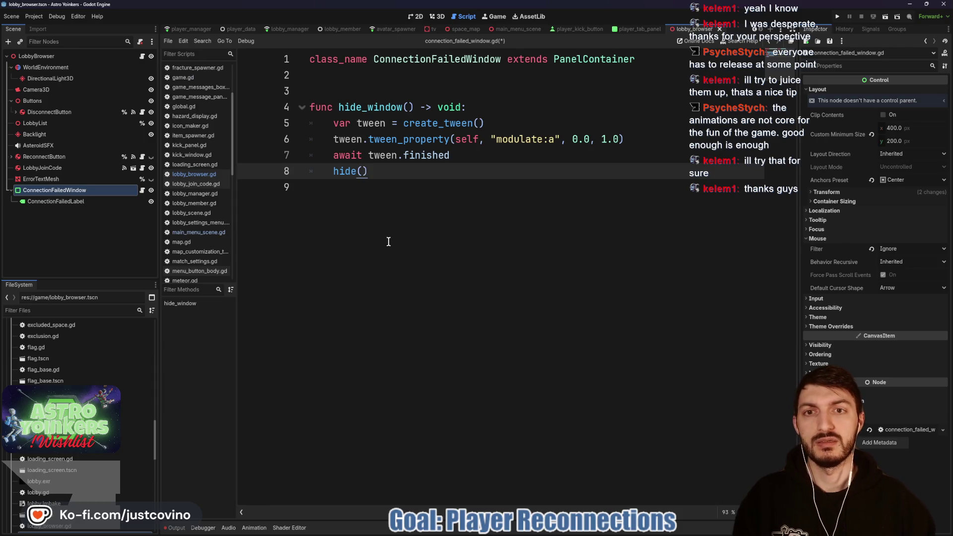
Step: Insert blank lines above hide_window to make room for a new function
left_click(342, 89)
key("Return")
key("Return")
key("Return")
key("Up")
key("Up")
Step: Write func _ready() beginning with an 'if Global.connection_failed:' condition
type("_re")
key("Return")
key("Return")
type("if Global")
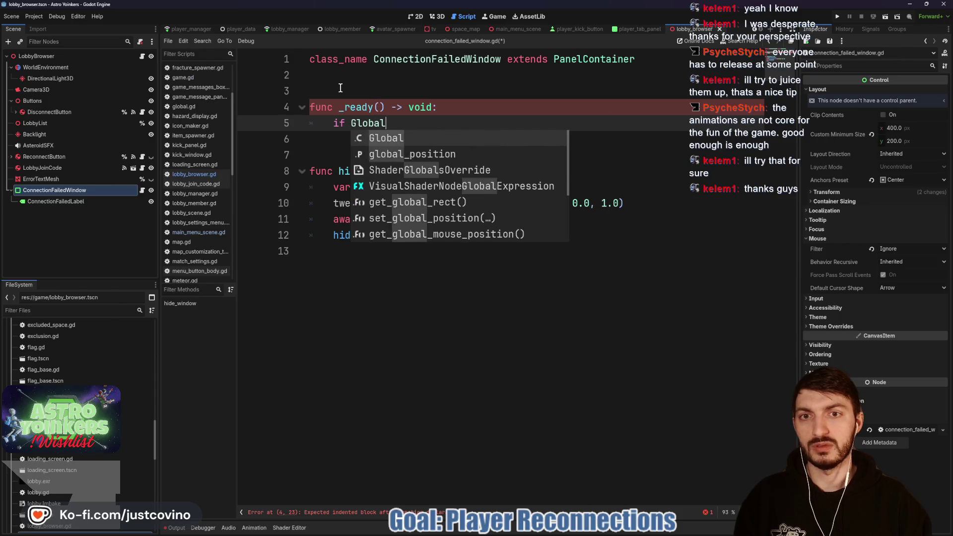
type(".co")
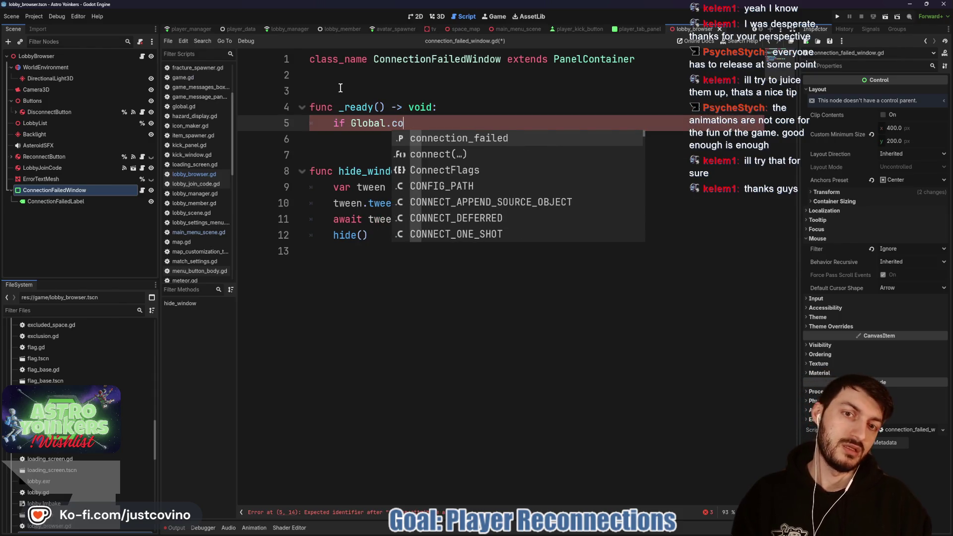
key("Return")
type(":")
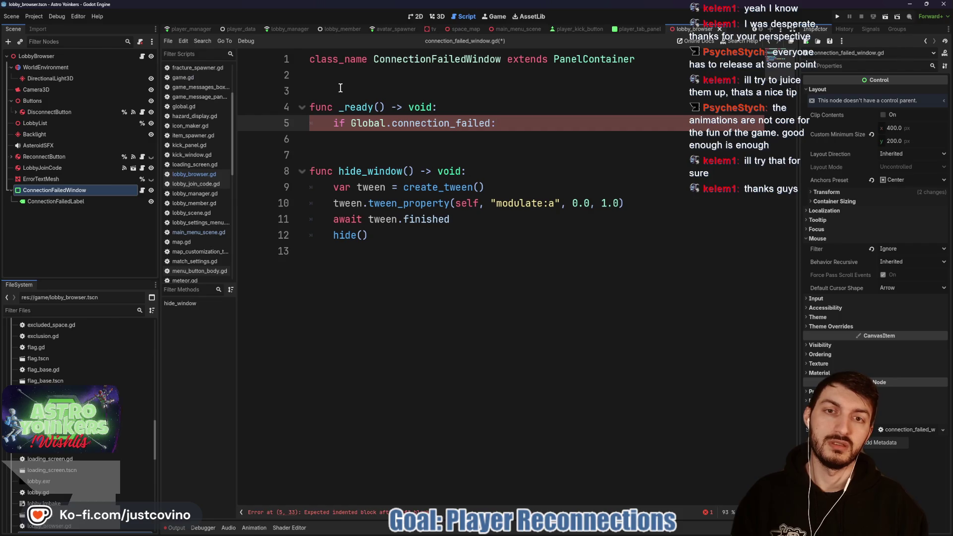
key("Return")
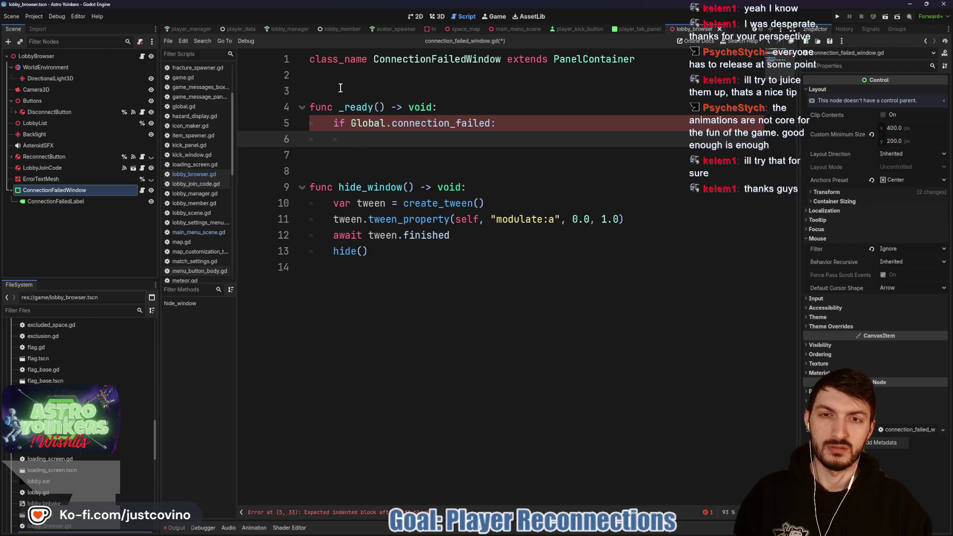
Step: Call show() inside the if, save the script, and hide the ConnectionFailedWindow node
type("show")
key("Return")
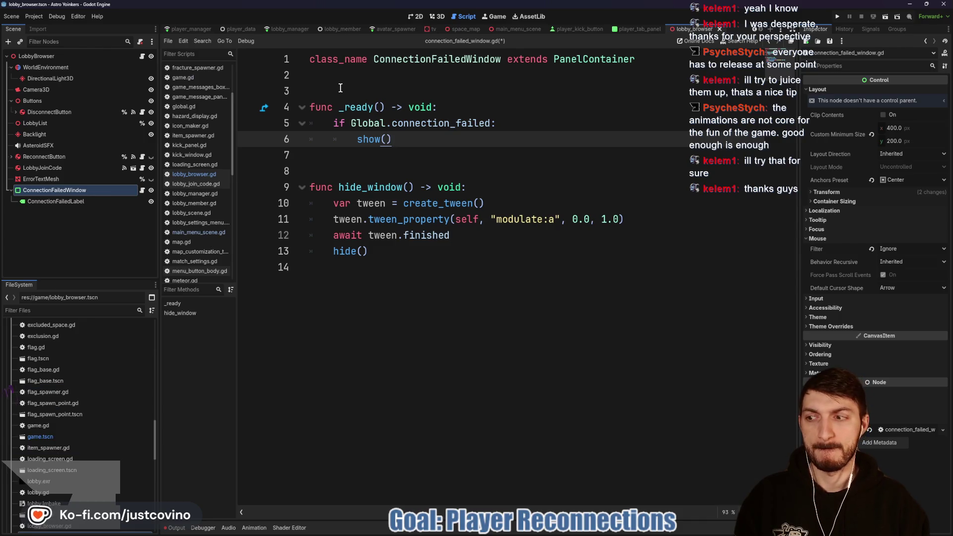
key("ctrl+s")
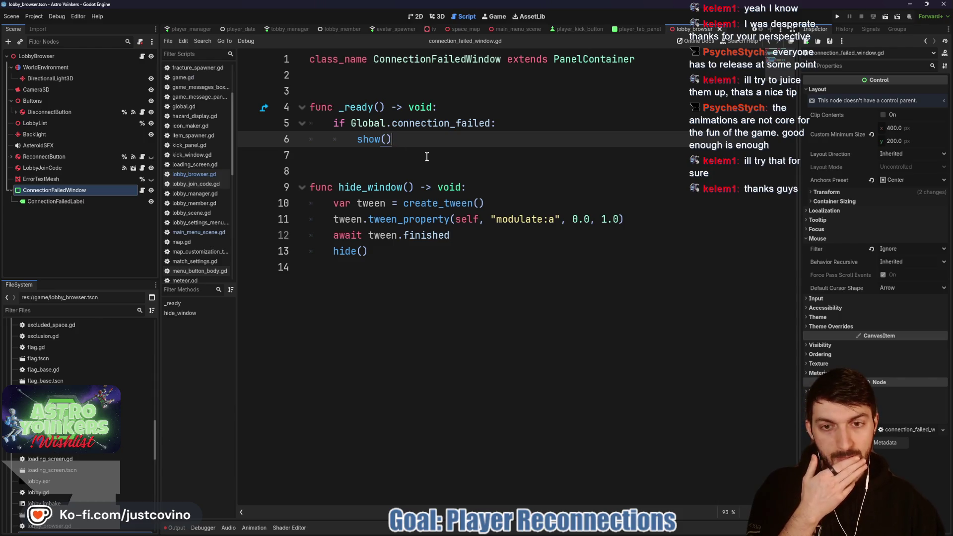
left_click(152, 191)
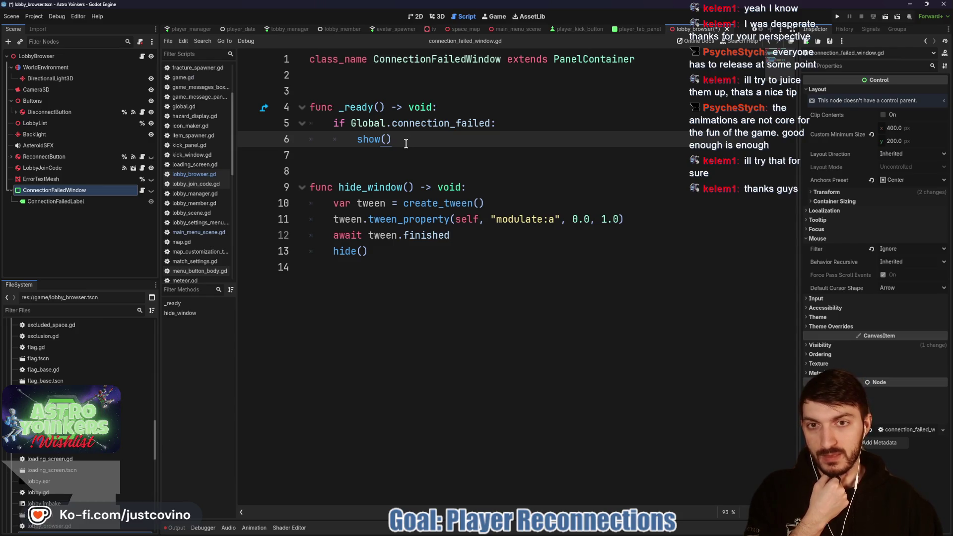
Step: Space out the two functions and add tween.tween_interval(1.0) after create_tween, then save
left_click(368, 168)
key("Return")
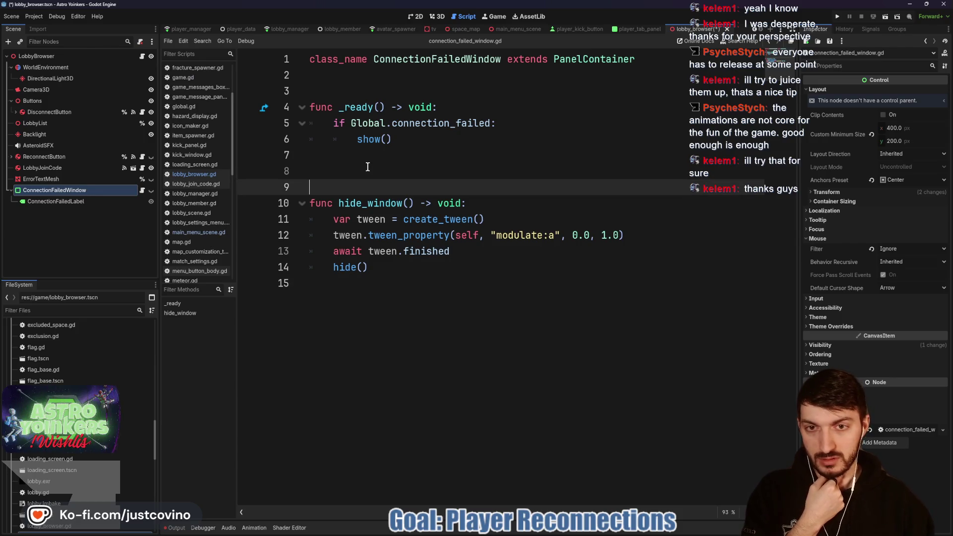
left_click(408, 137)
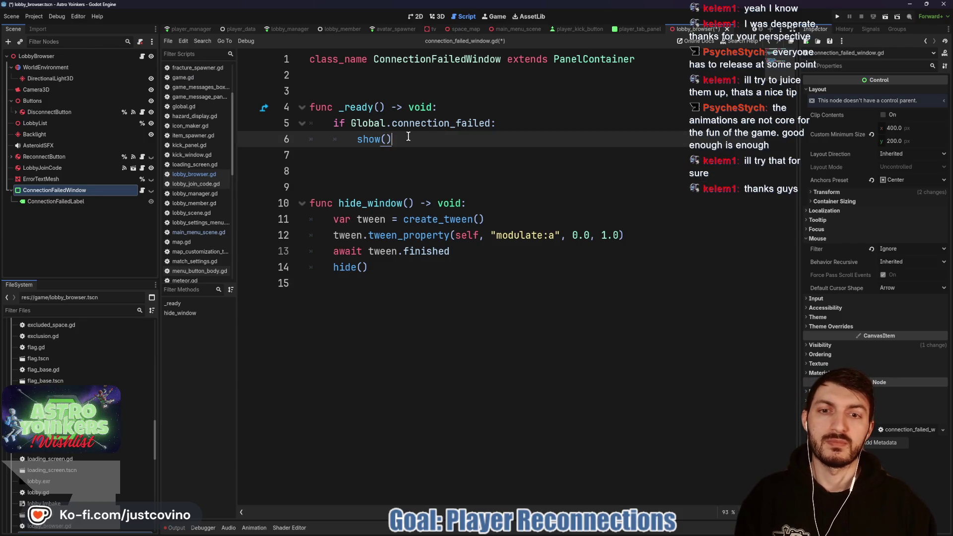
left_click(490, 220)
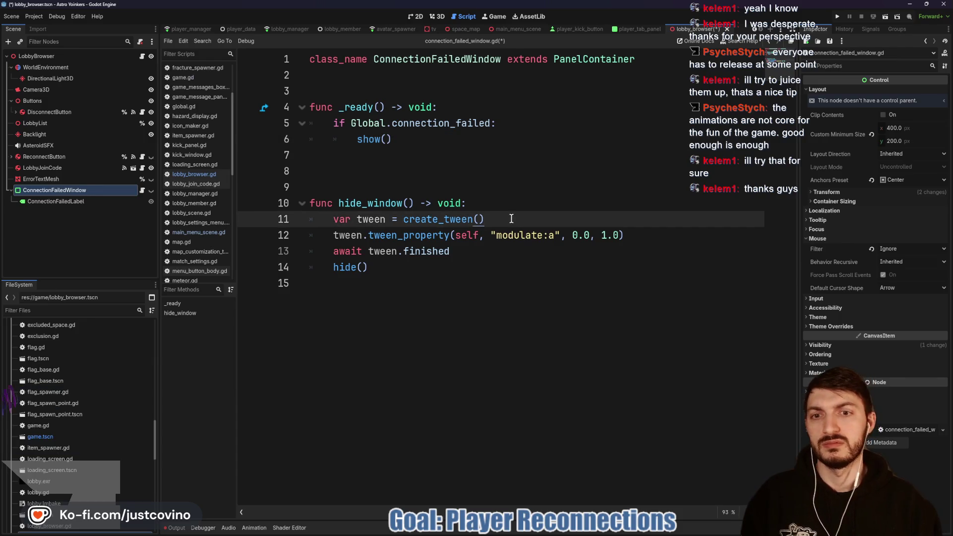
key("Return")
type("tween.tween")
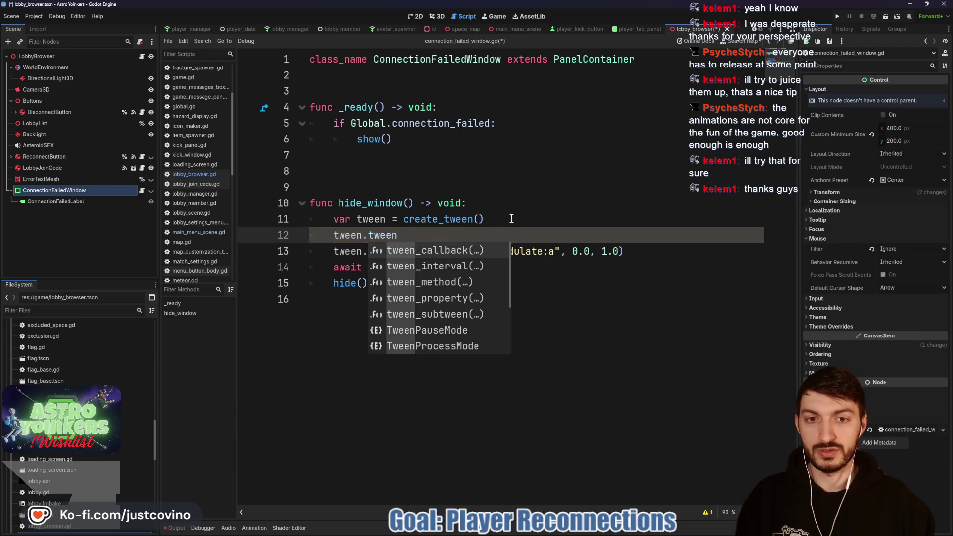
key("Down")
key("Return")
type("1.0")
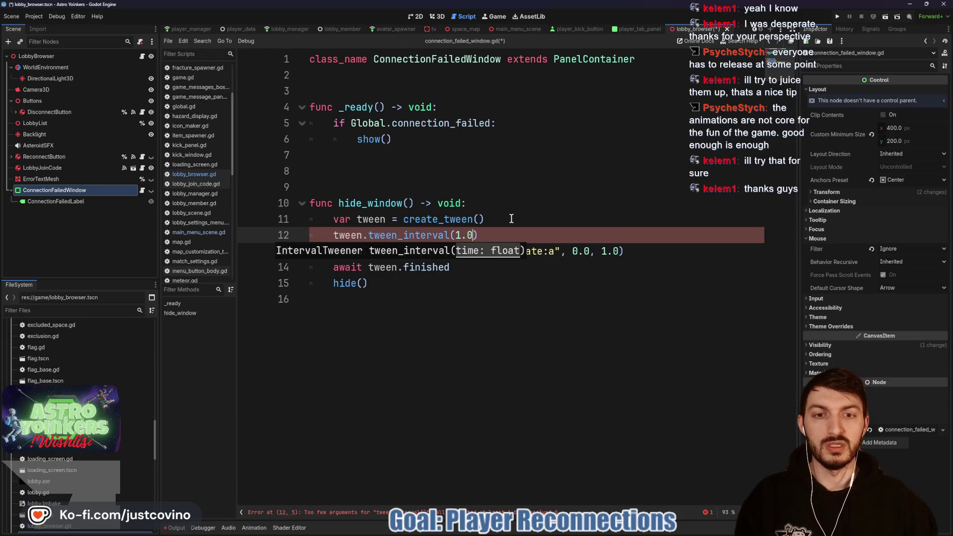
key("ctrl+s")
Step: Call hide_window() on a new line after show() in _ready and save
left_click(414, 138)
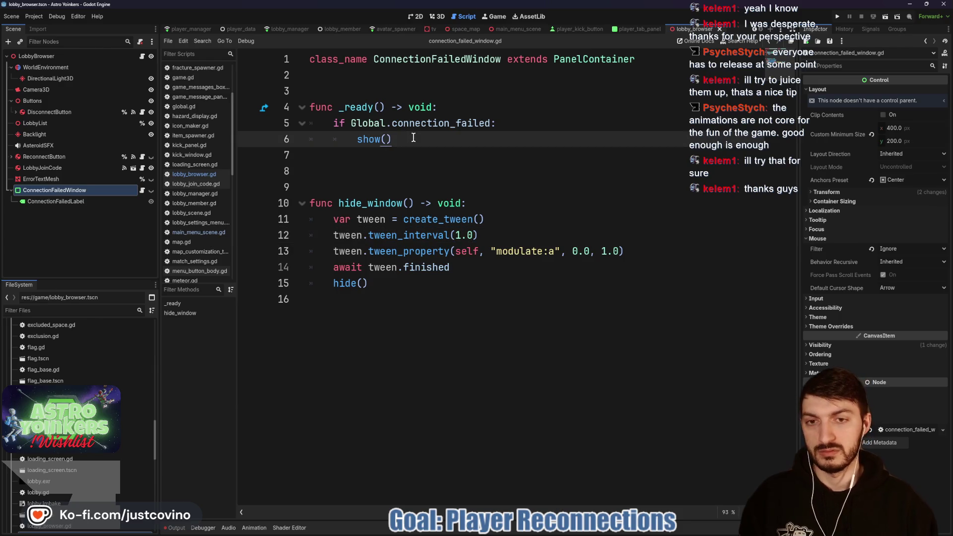
key("Return")
type("hide")
key("Return")
key("ctrl+s")
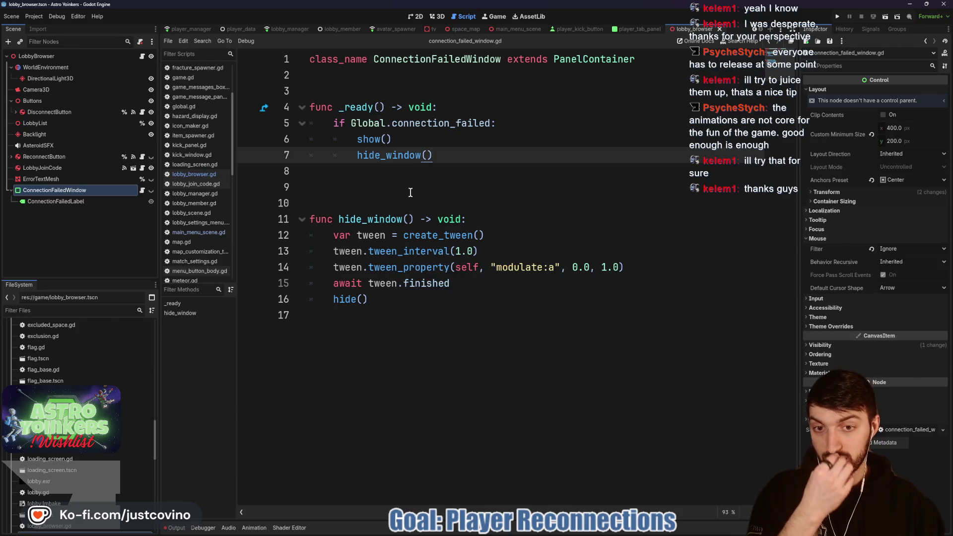
Step: Change the tween interval from 1.0 to 1.5 seconds
left_click(473, 251)
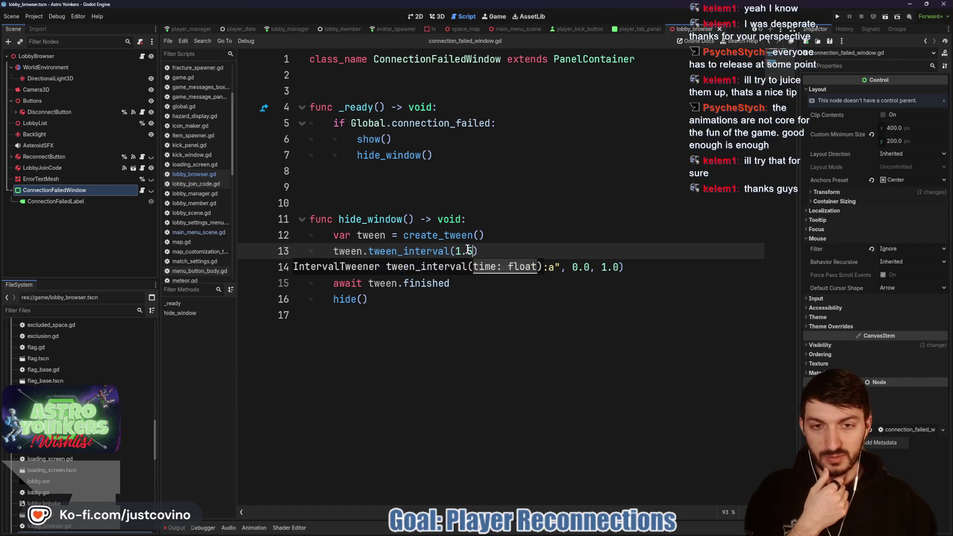
key("BackSpace")
type("5")
left_click(509, 251)
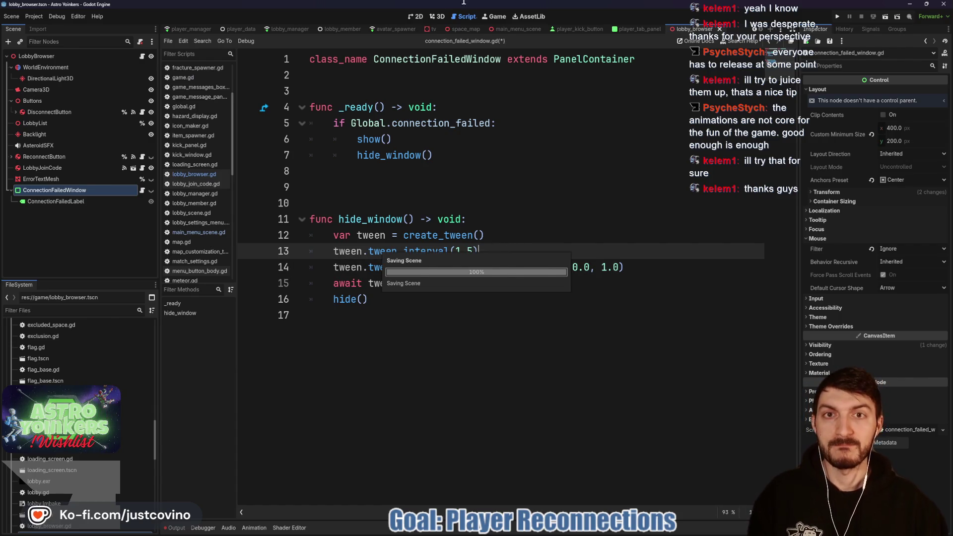
Step: Hide the ConnectionFailedWindow node in the 2D scene and save the scene
left_click(416, 16)
left_click(151, 190)
key("ctrl+s")
left_click(465, 16)
Step: Tidy the blank lines around _ready and hide_window, save the script, and view repository changes
left_click(320, 202)
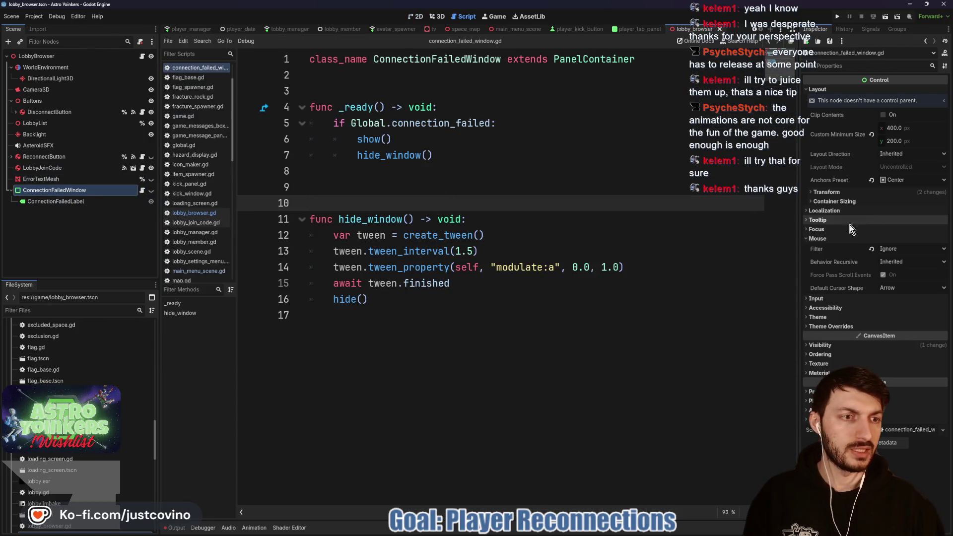
left_click(362, 187)
key("BackSpace")
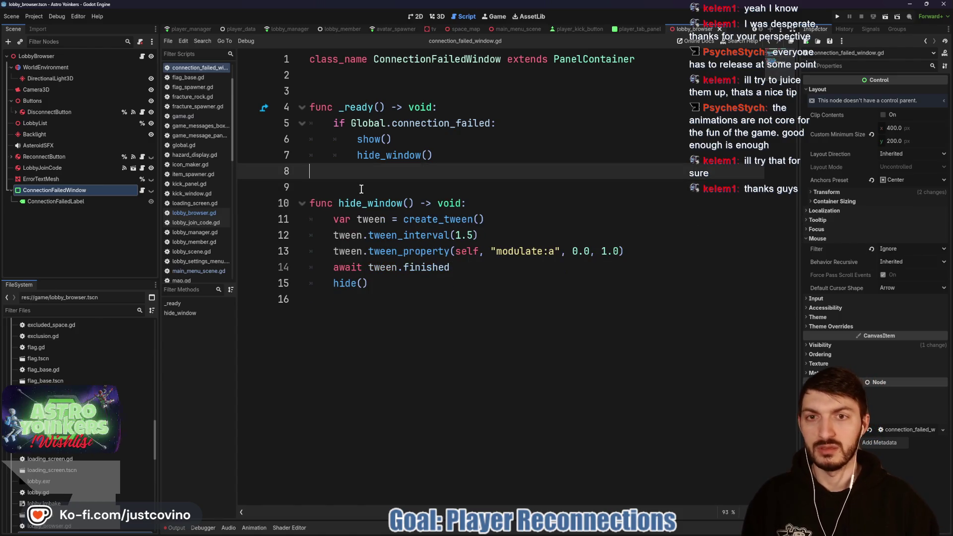
left_click(345, 90)
key("Return")
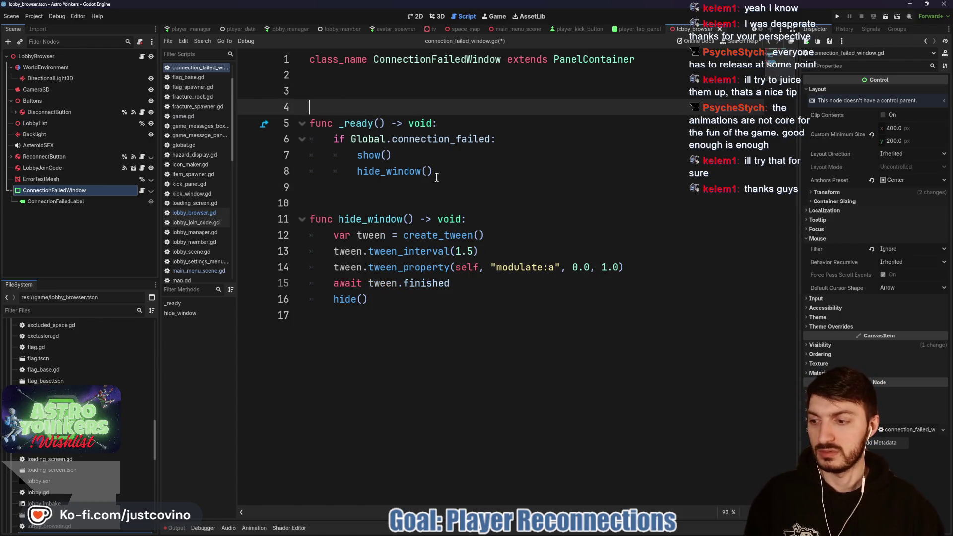
left_click(434, 171)
key("ctrl+s")
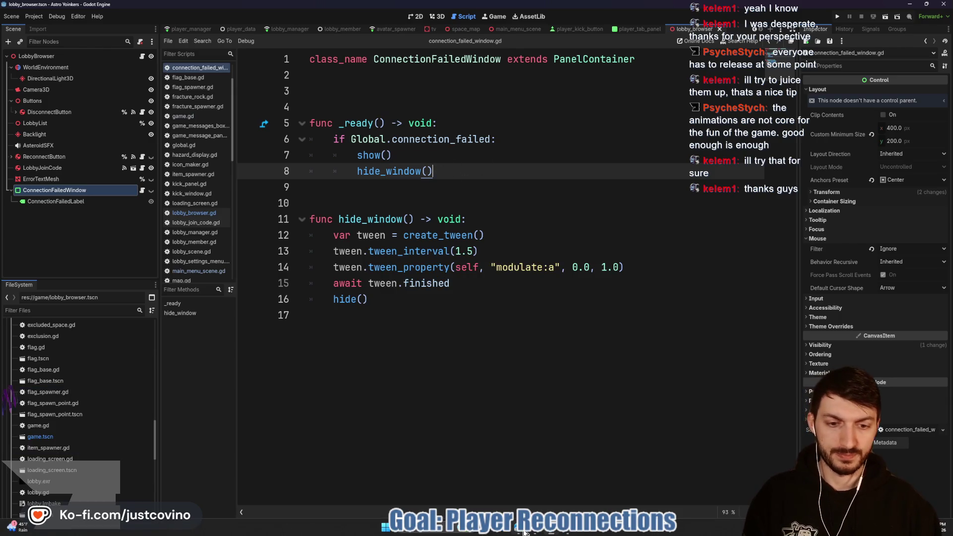
left_click(521, 534)
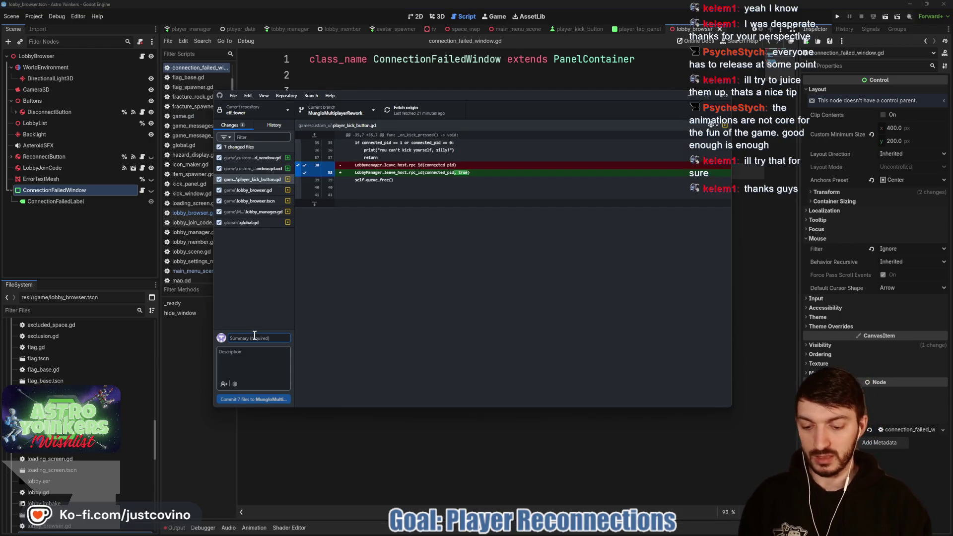
Step: Commit the 7 changed files as 'connection failed window added' and push to origin
type("co")
type("nnection failed")
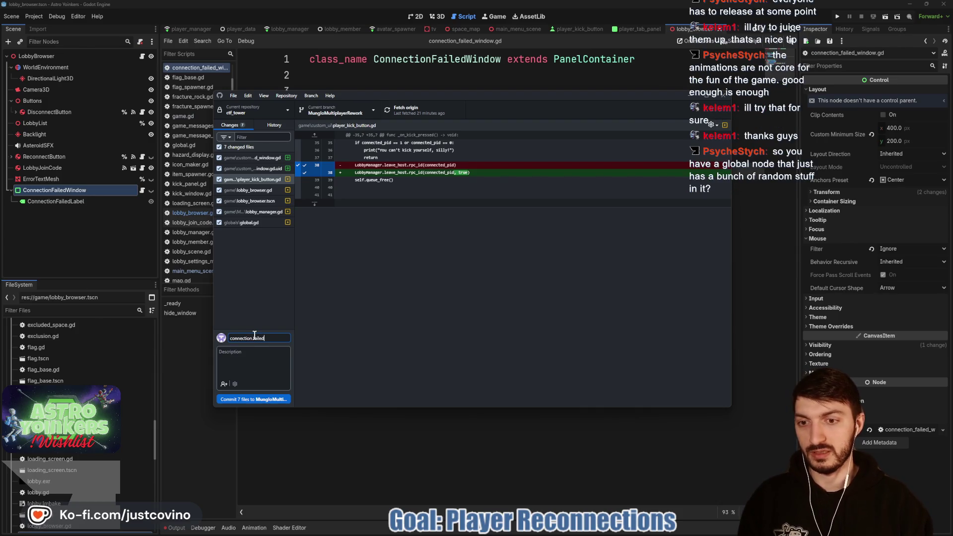
type("ow added")
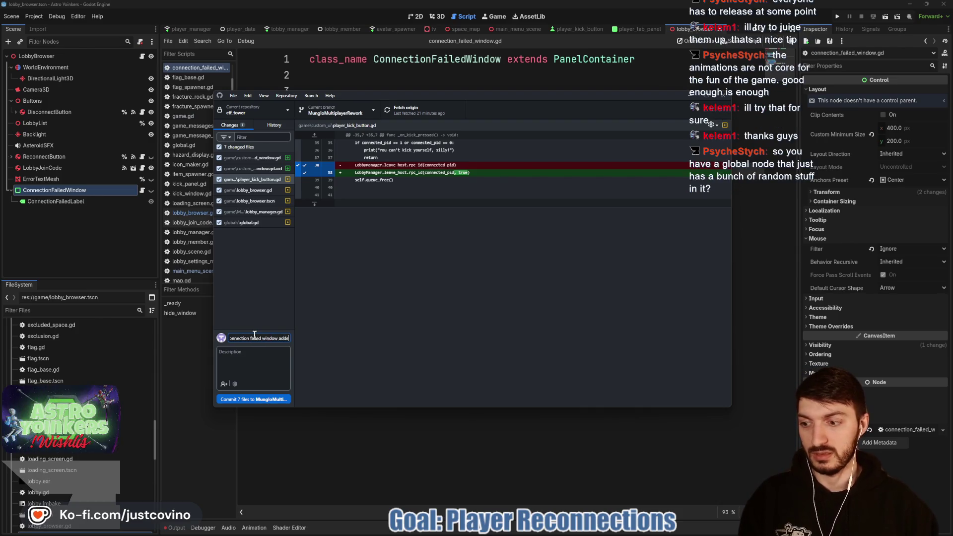
left_click(281, 402)
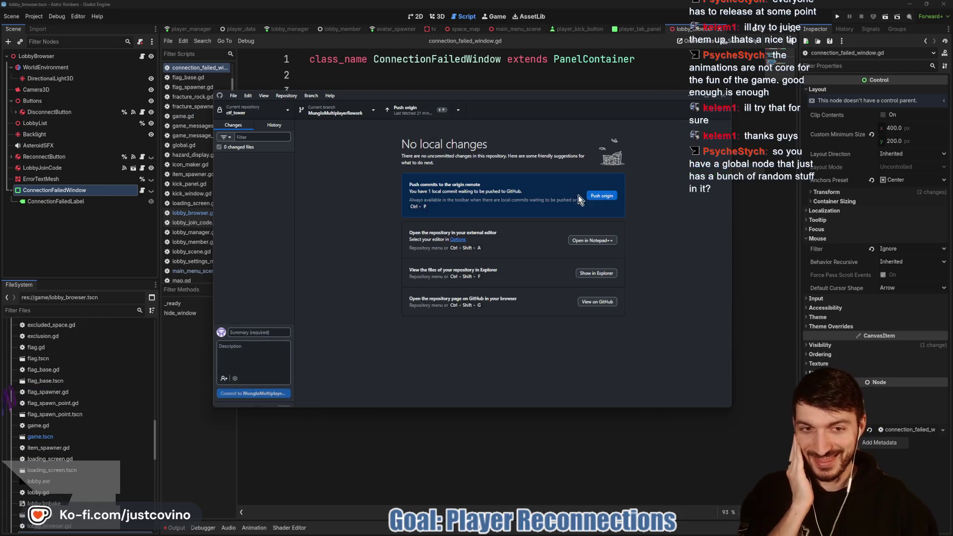
left_click(597, 195)
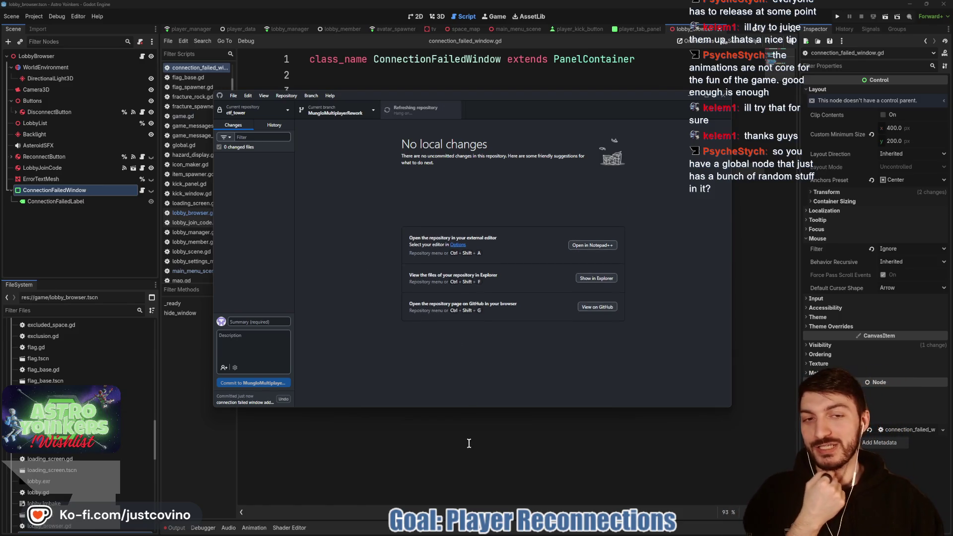
left_click(467, 424)
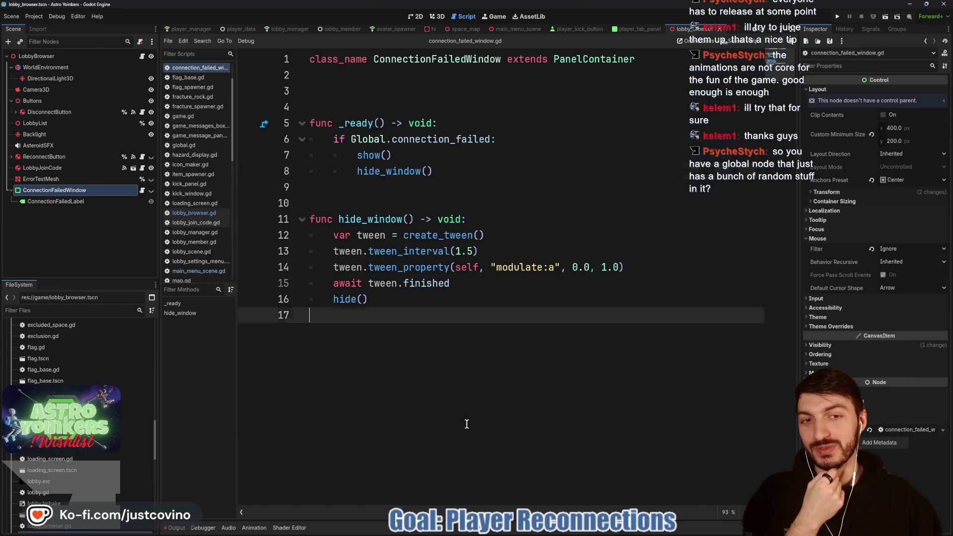
Step: Open global.gd and insert a blank line above the was_kicked variable
left_click(365, 141)
left_click(365, 141, "ctrl")
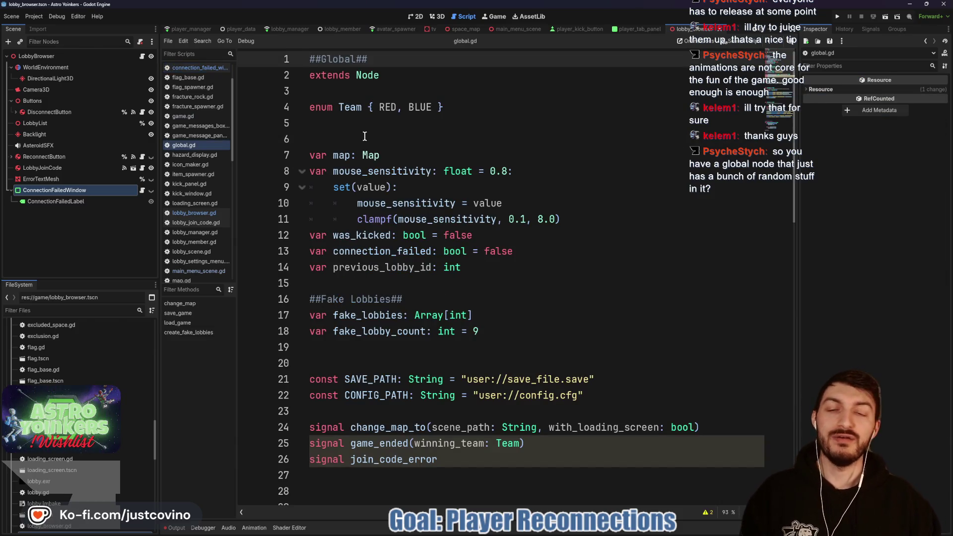
left_click(339, 132)
left_click(372, 155)
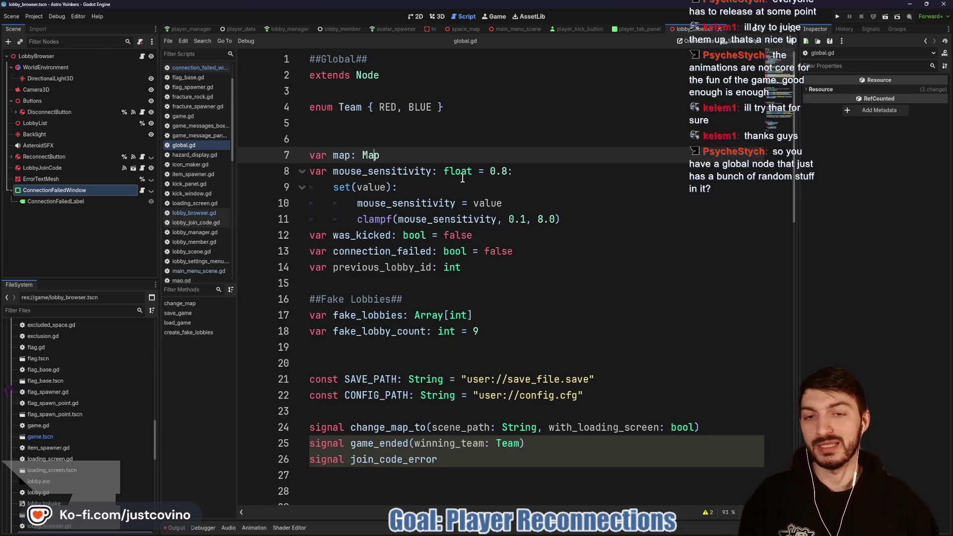
double_click(386, 172)
left_click(607, 234)
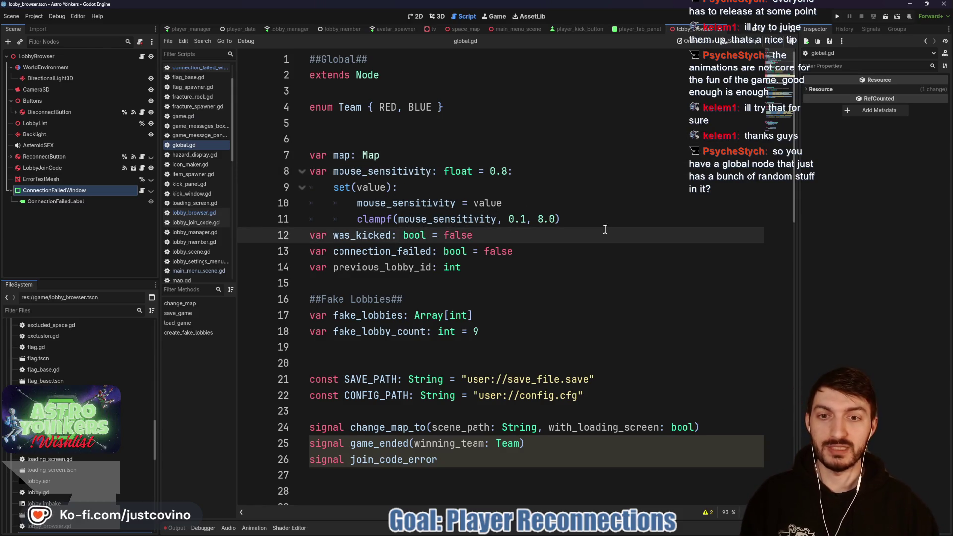
left_click(310, 236)
key("Return")
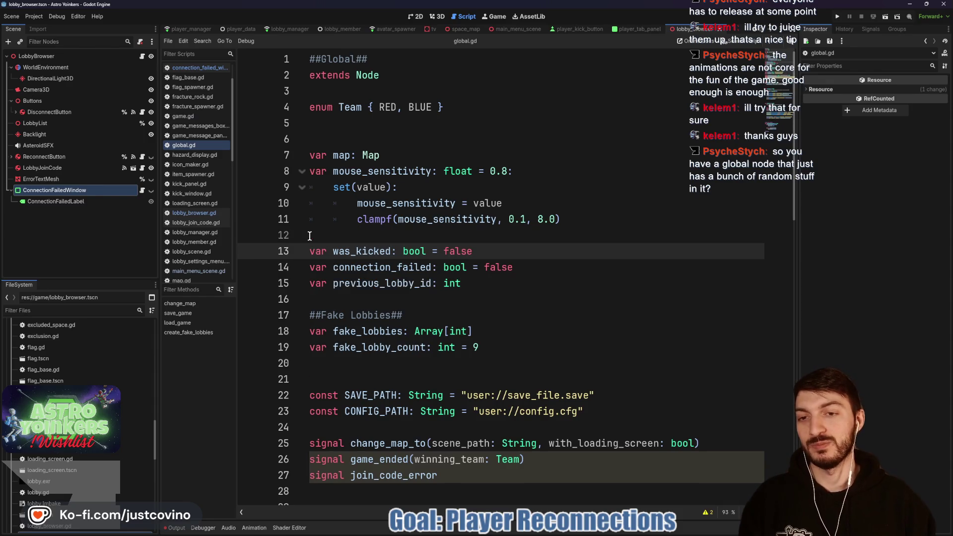
Step: Review the connection variables and create_fake_lobbies function, then save global.gd
left_click_drag(546, 292, 310, 251)
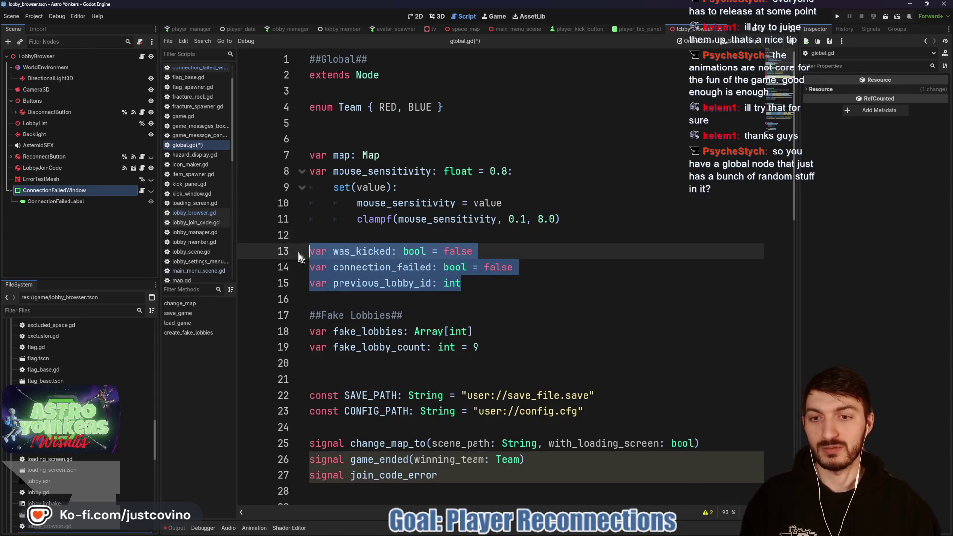
scroll(497, 282, "down", 1)
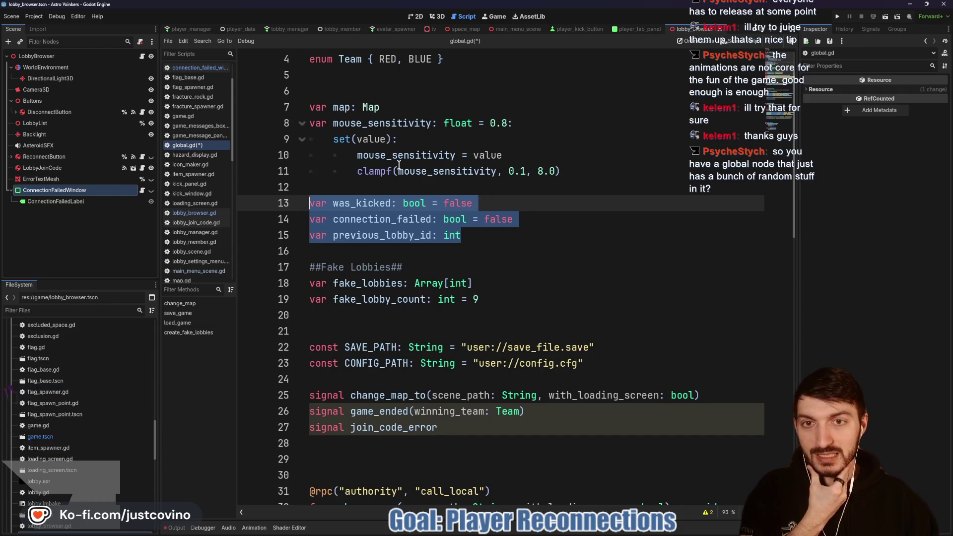
scroll(424, 188, "down", 10)
scroll(424, 189, "down", 5)
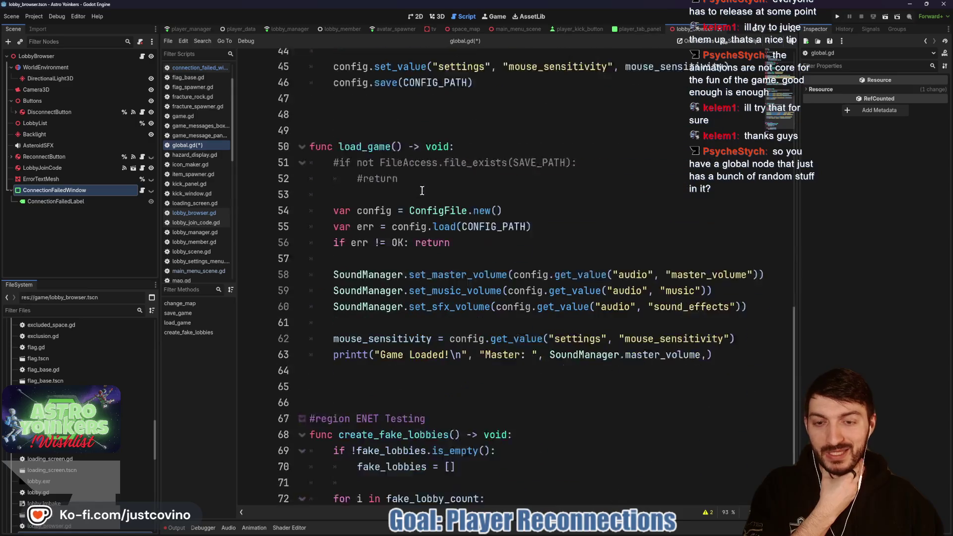
scroll(440, 282, "up", 8)
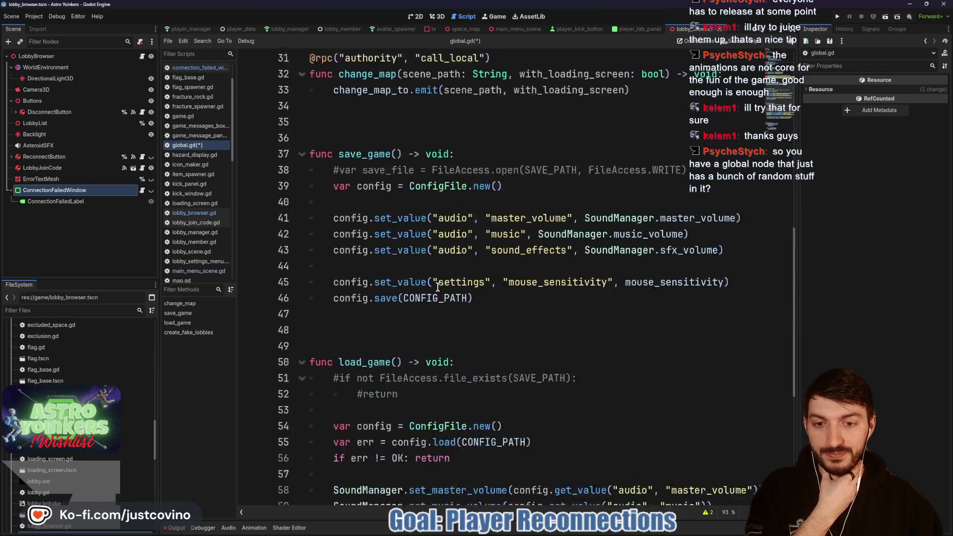
scroll(431, 375, "down", 8)
double_click(390, 370)
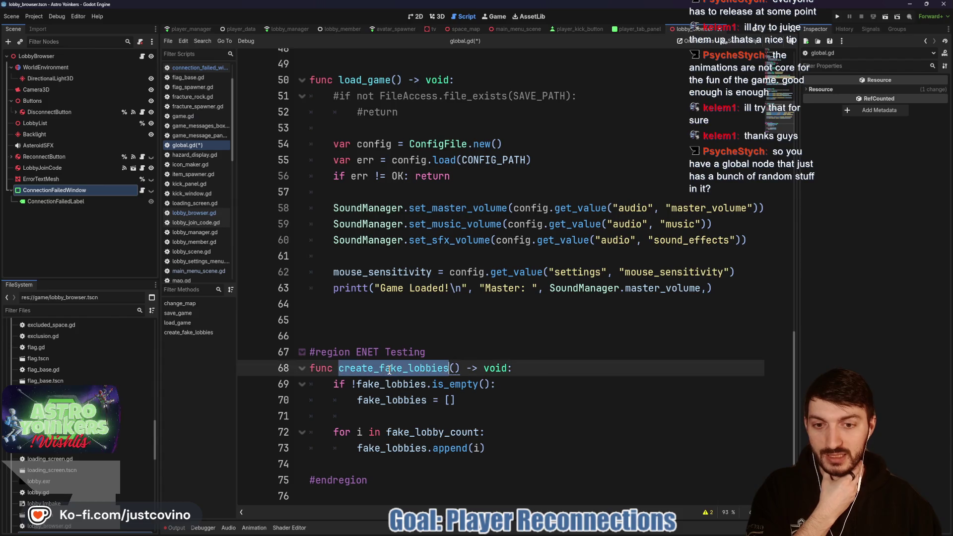
scroll(527, 335, "up", 13)
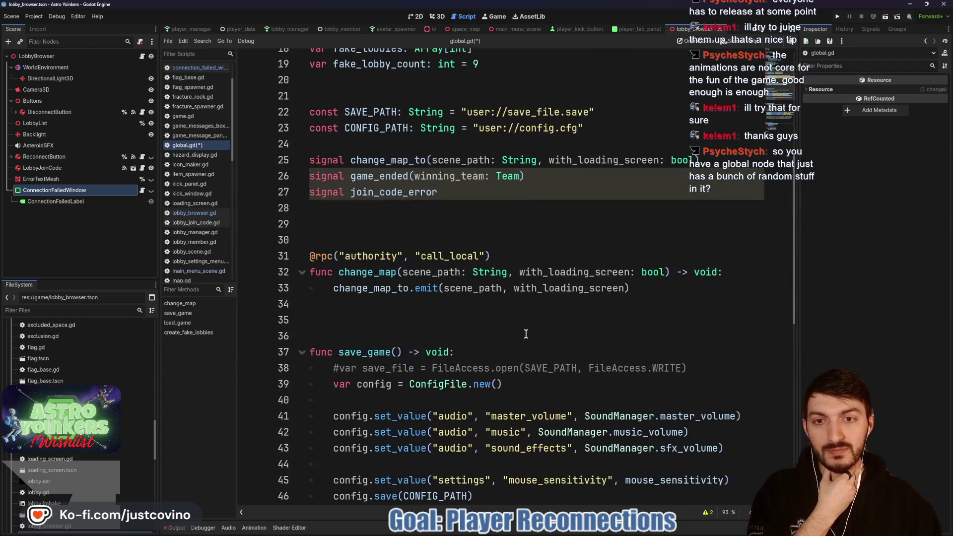
scroll(525, 334, "up", 2)
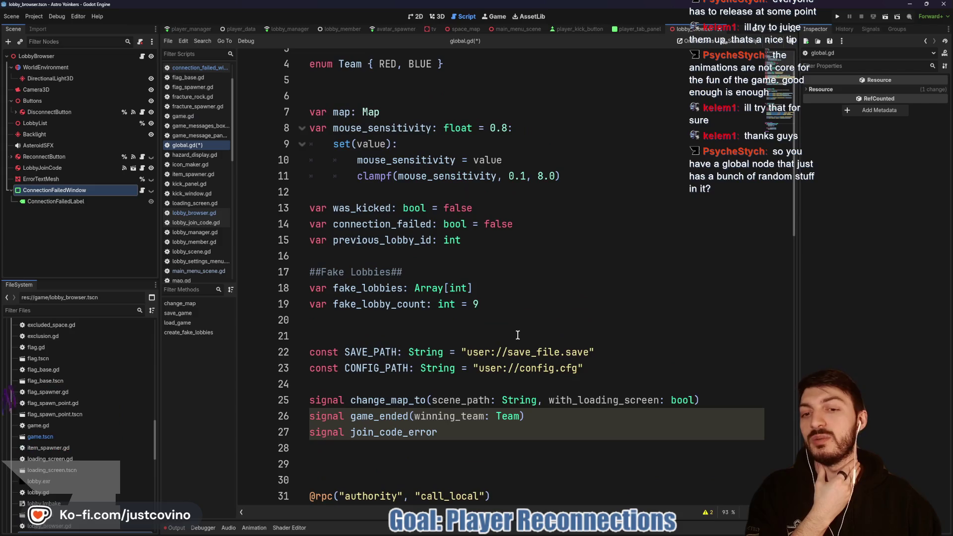
scroll(509, 331, "up", 1)
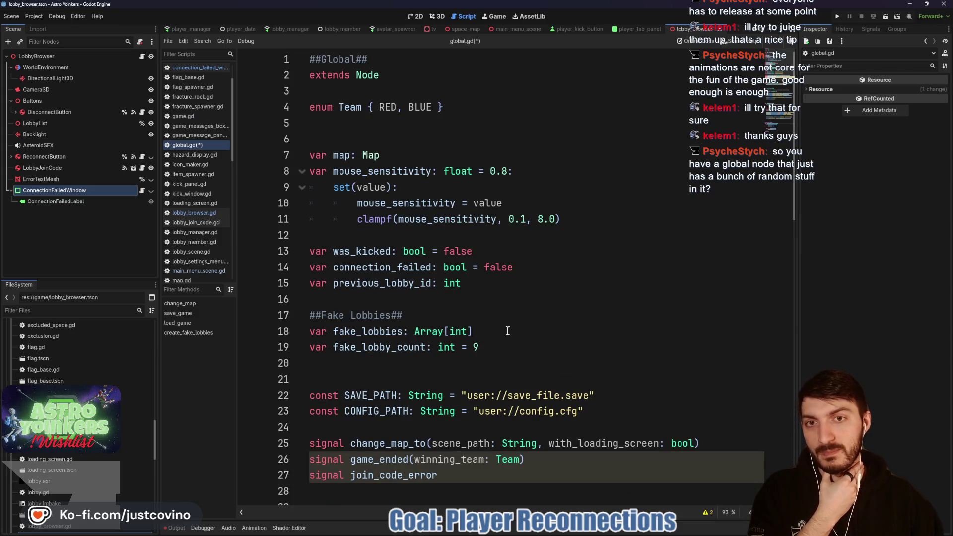
left_click(487, 300)
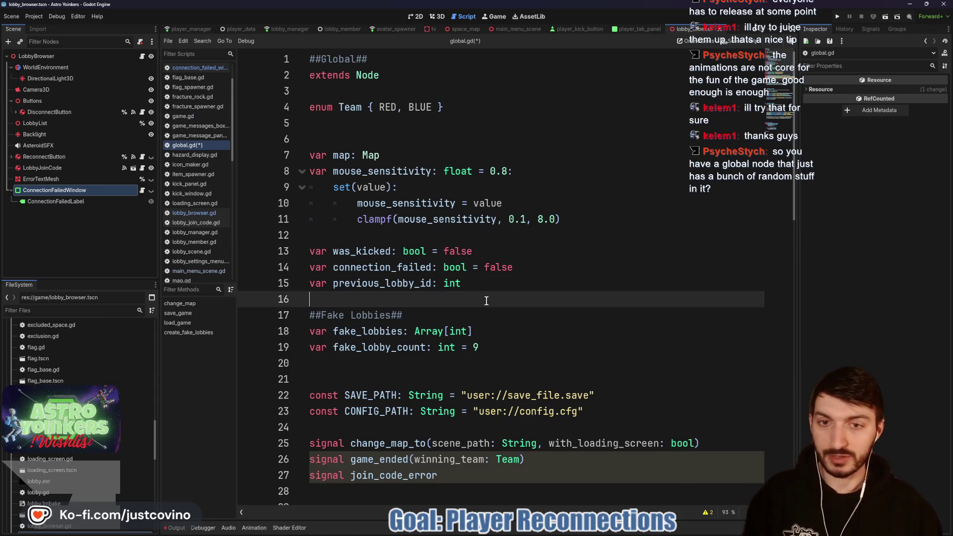
key("ctrl+s")
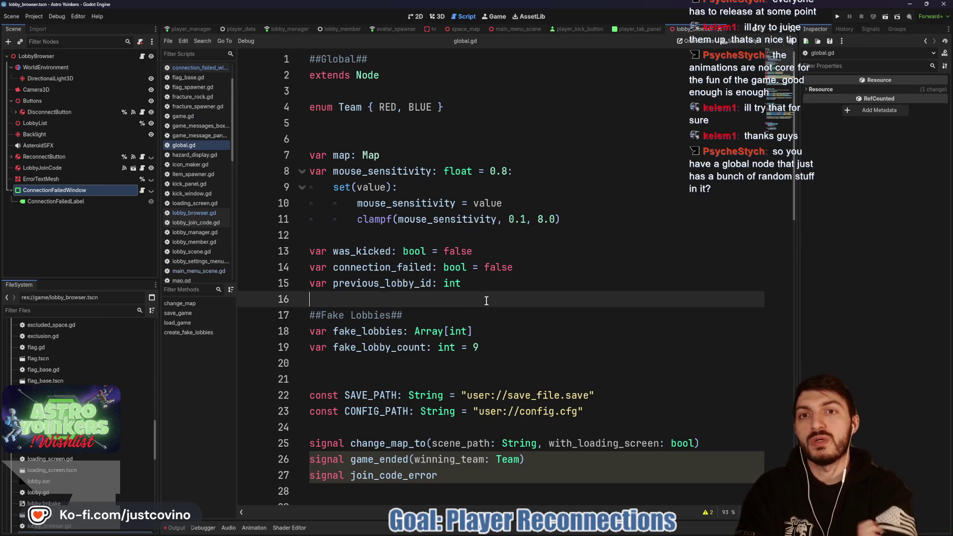
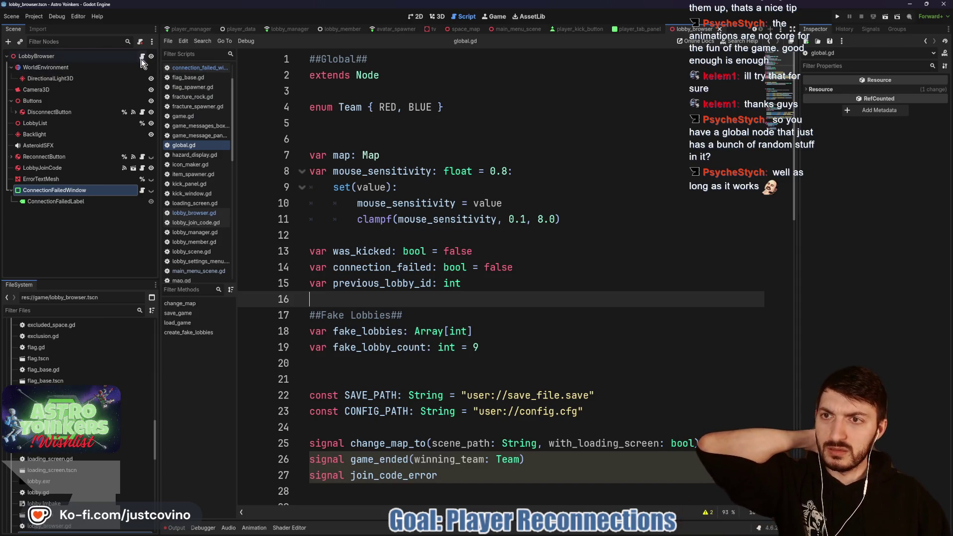
Step: Review the reconnect_button code in lobby_browser.gd, then show the LobbyBrowser scene in the 3D view
key("alt+Left")
double_click(389, 284)
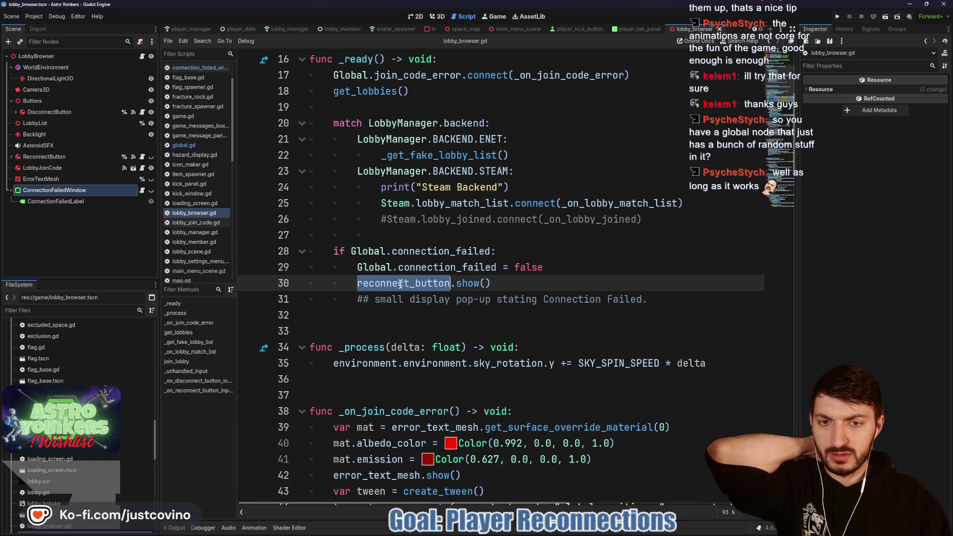
left_click(520, 284)
scroll(470, 267, "down", 20)
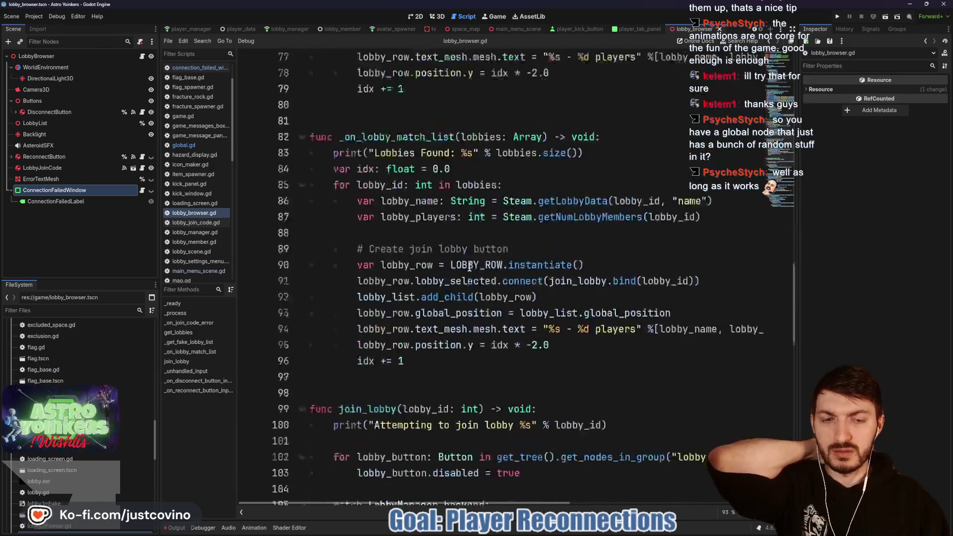
scroll(471, 271, "up", 4)
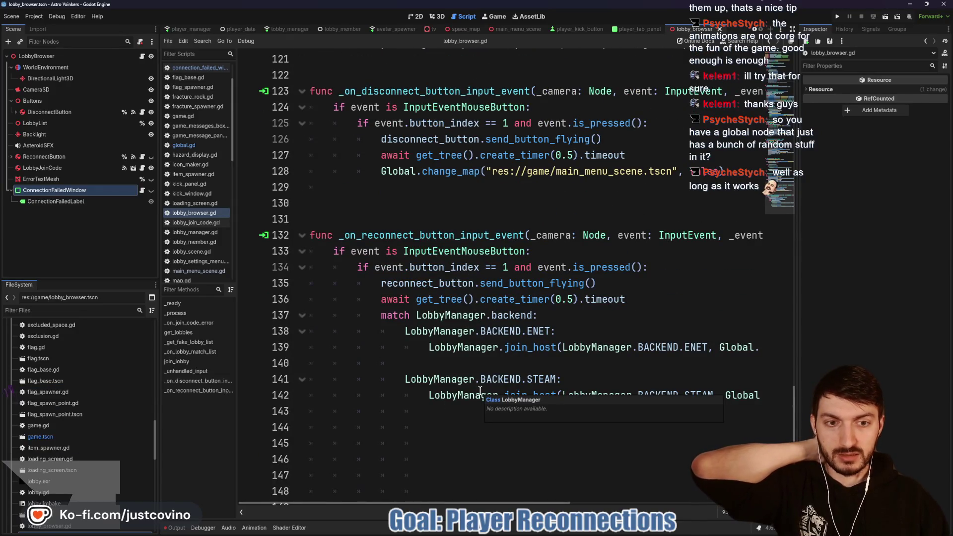
scroll(704, 359, "right", 3)
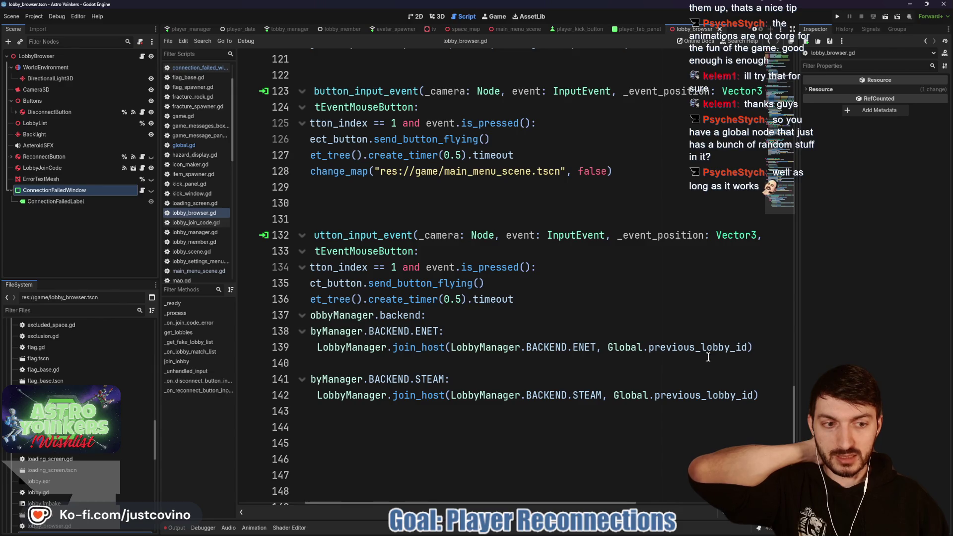
scroll(709, 357, "left", 3)
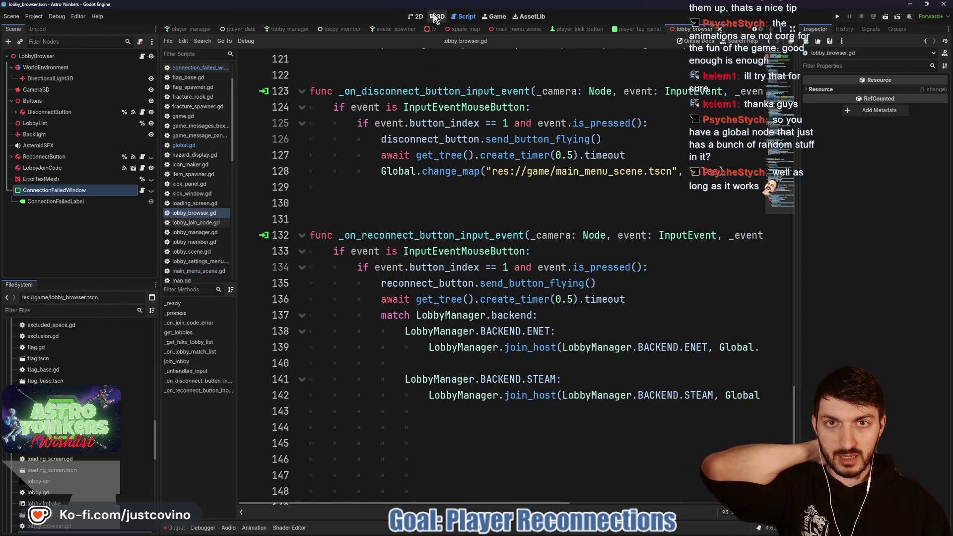
left_click(437, 16)
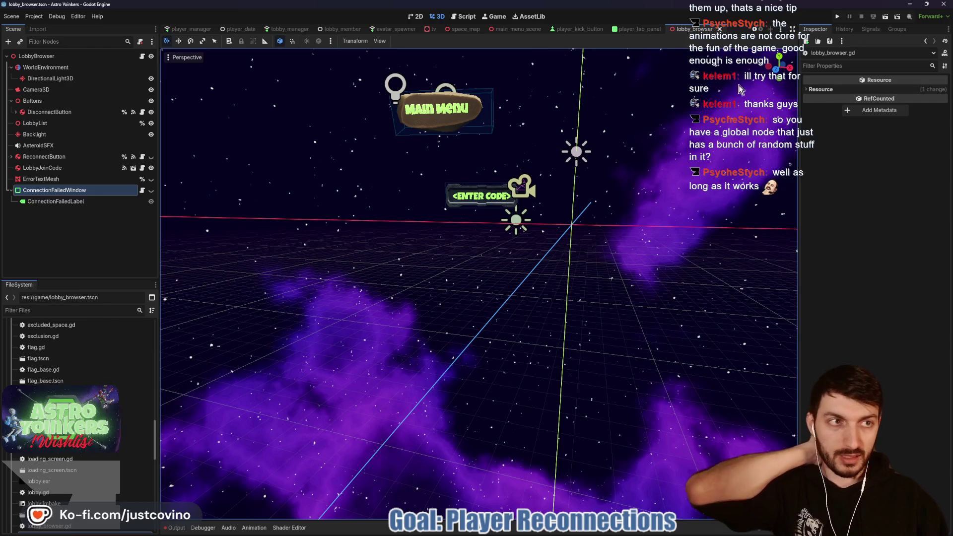
Step: Save the lobby browser scene, glance at the global.gd diff, and switch to the lobby_manager scene
key("ctrl+s")
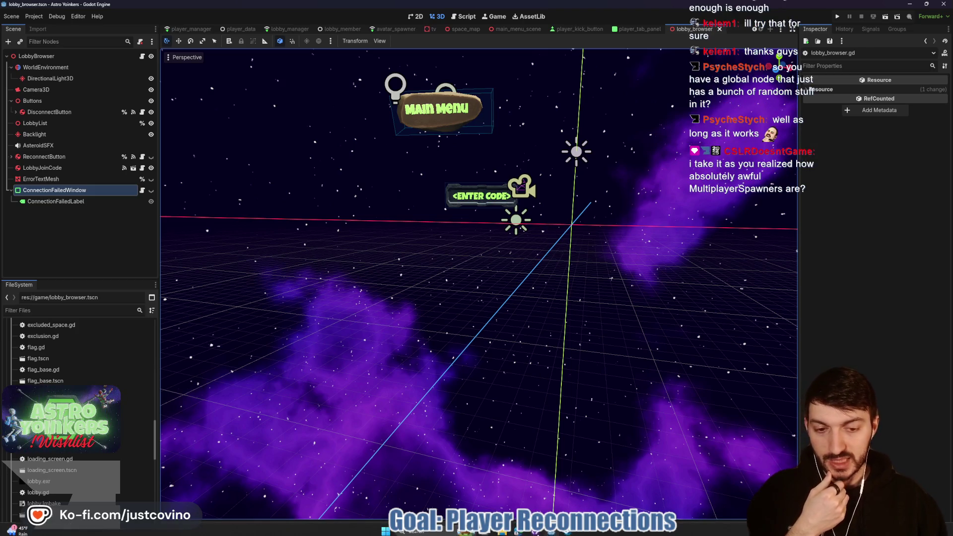
left_click(535, 533)
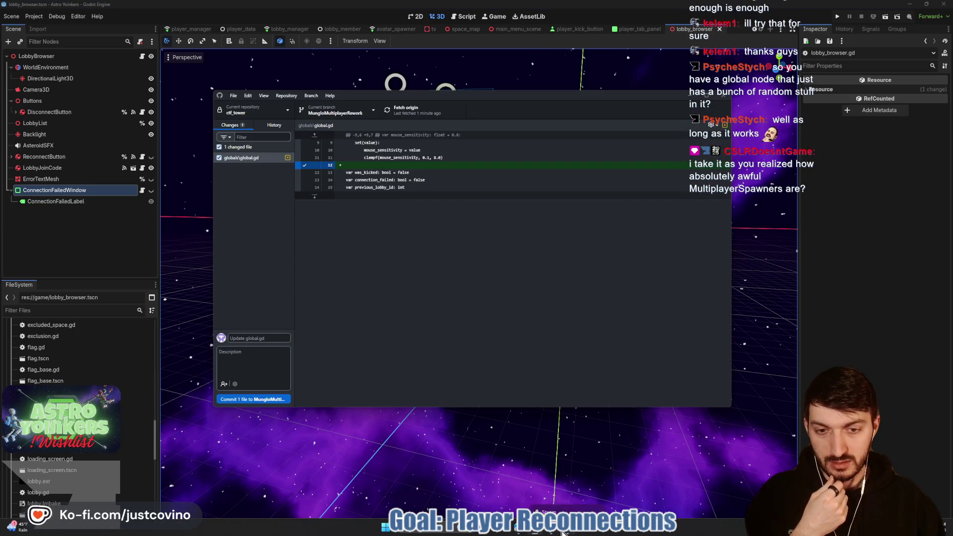
left_click(546, 459)
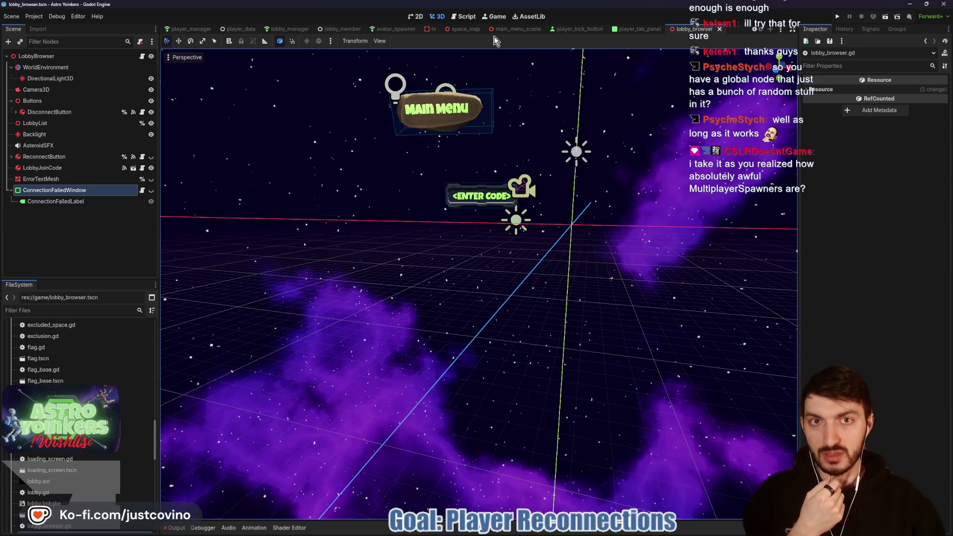
left_click(294, 30)
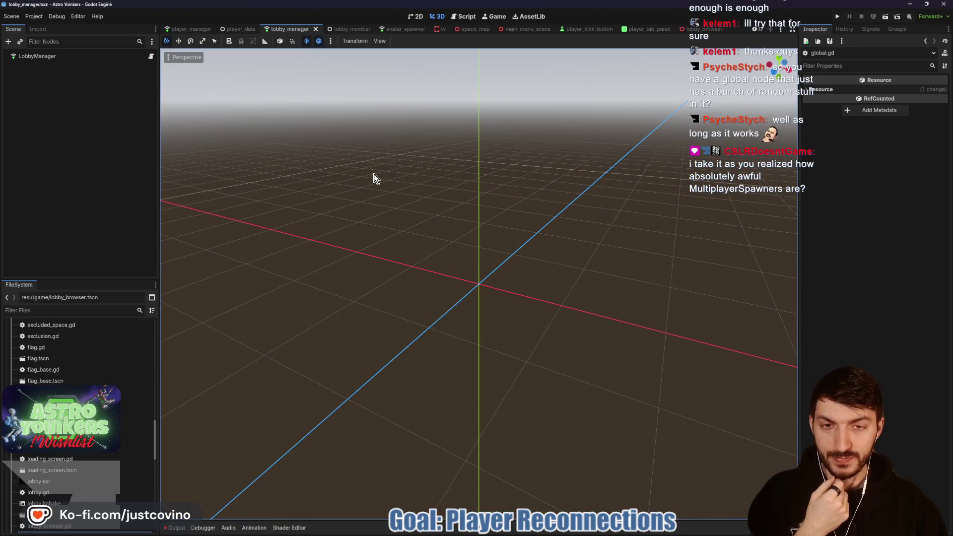
Step: Open the LobbyManager script and read the _on_server_disconnected plan comments around lines 169–172
left_click(151, 56)
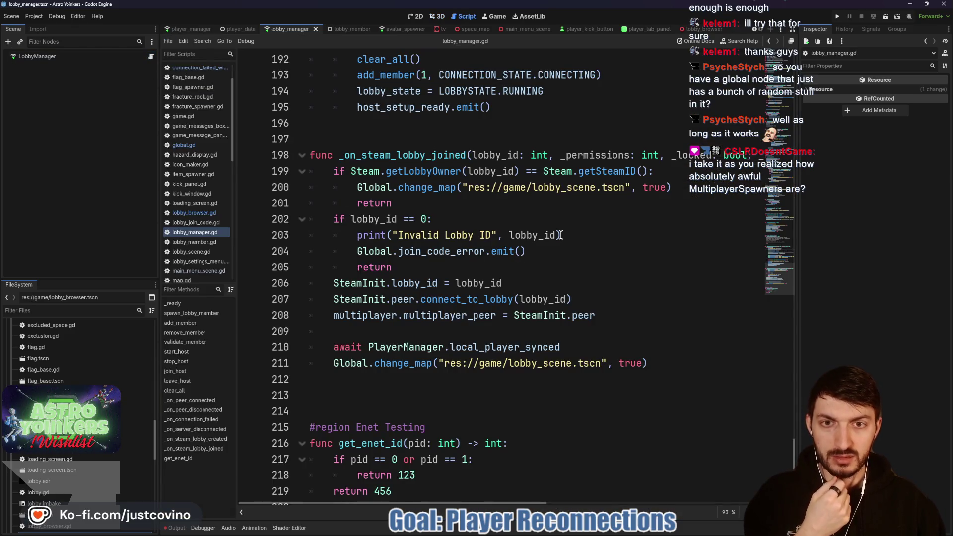
scroll(560, 235, "down", 1)
scroll(560, 235, "up", 5)
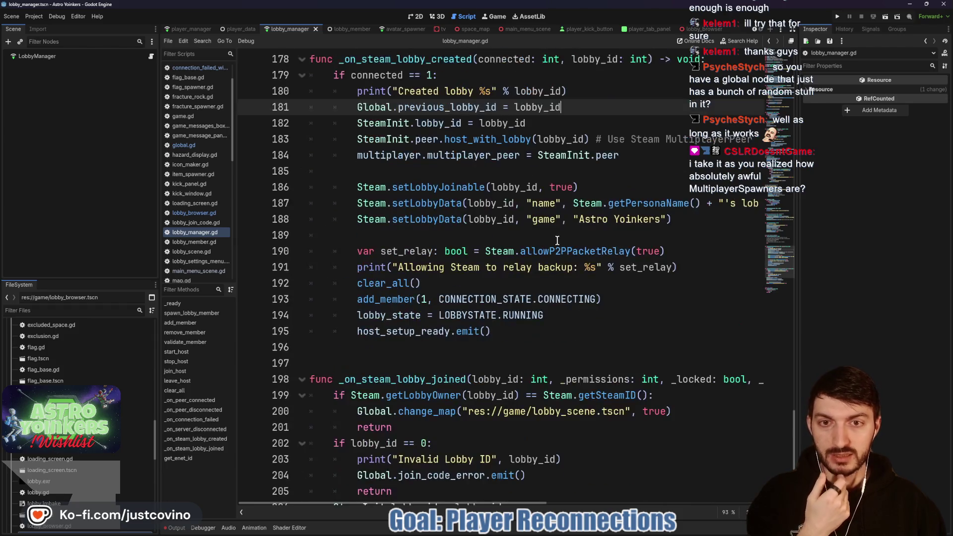
scroll(557, 240, "up", 5)
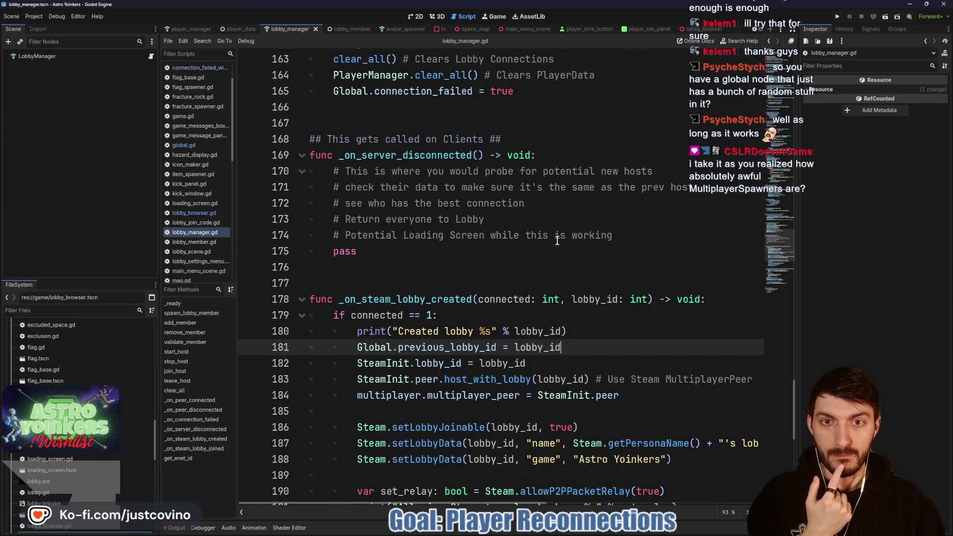
scroll(557, 241, "up", 2)
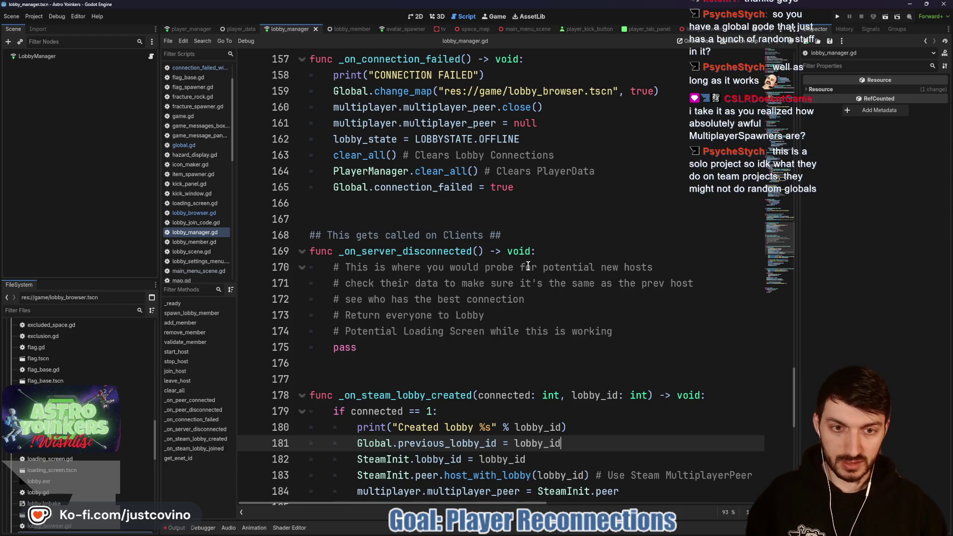
left_click(545, 258)
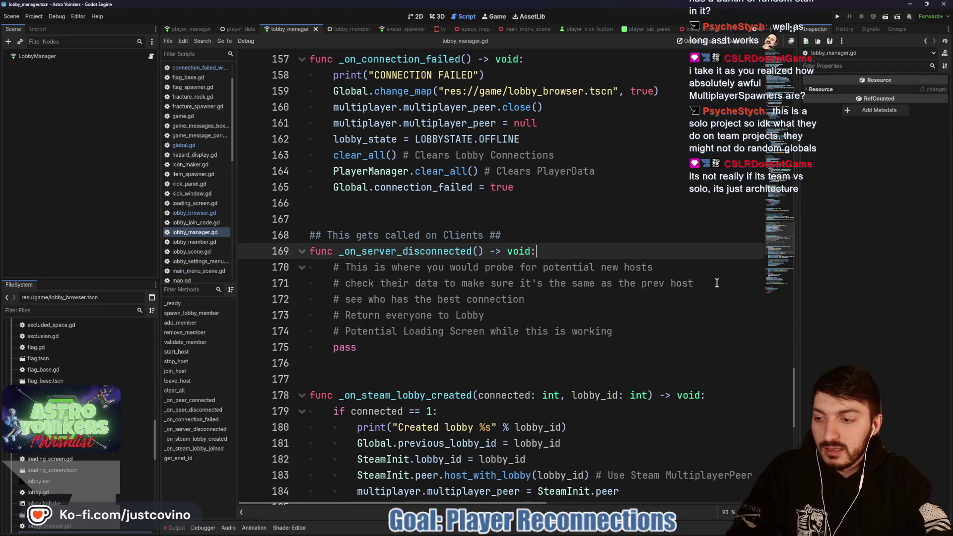
left_click(555, 295)
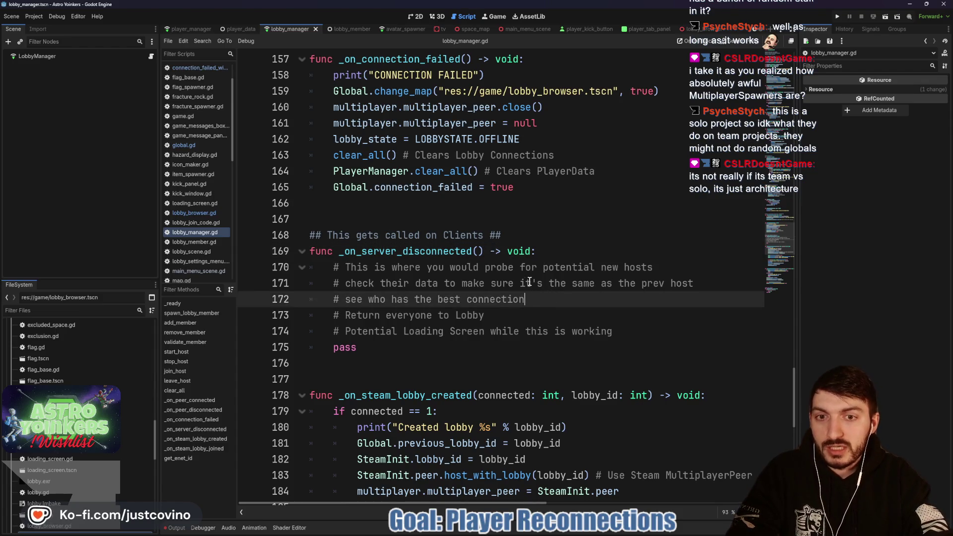
left_click(457, 215)
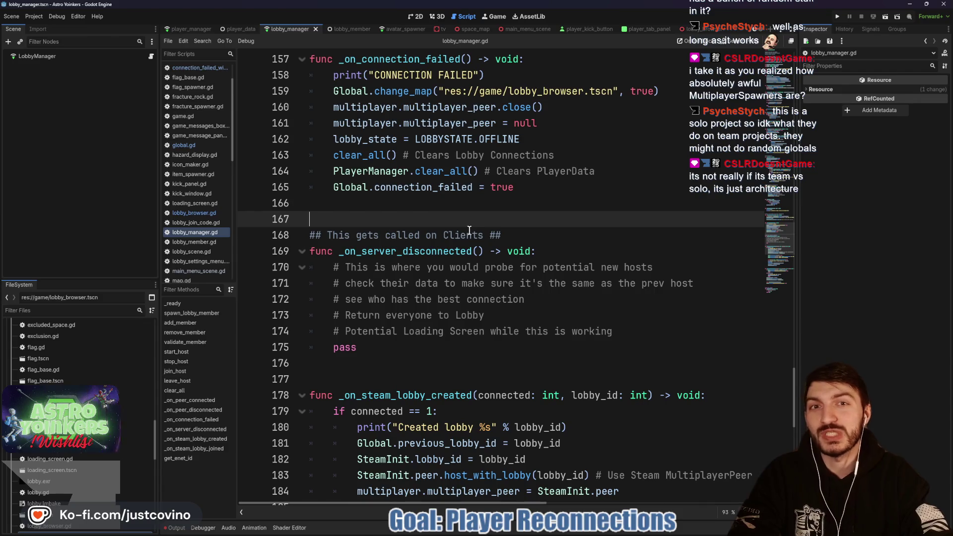
scroll(386, 233, "up", 1)
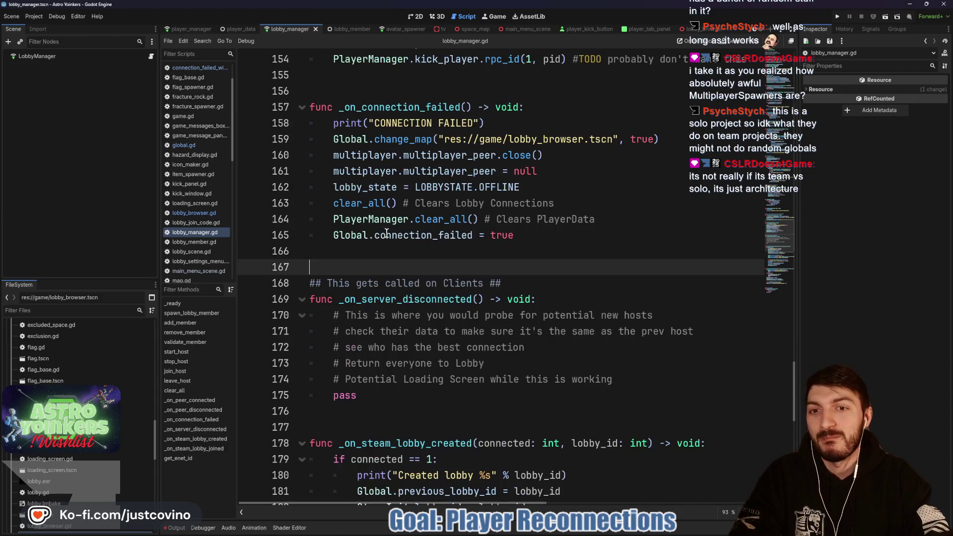
left_click(358, 252)
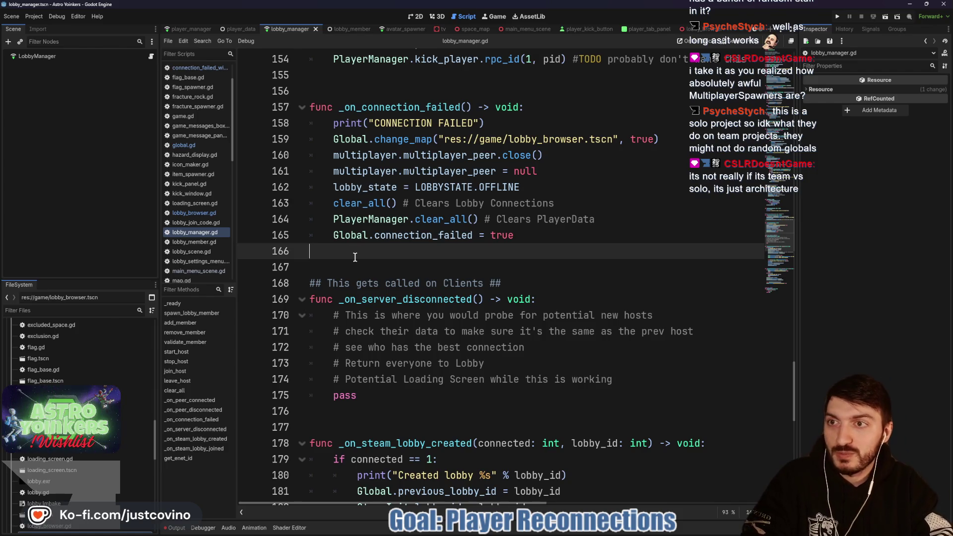
left_click(359, 269)
left_click(353, 258)
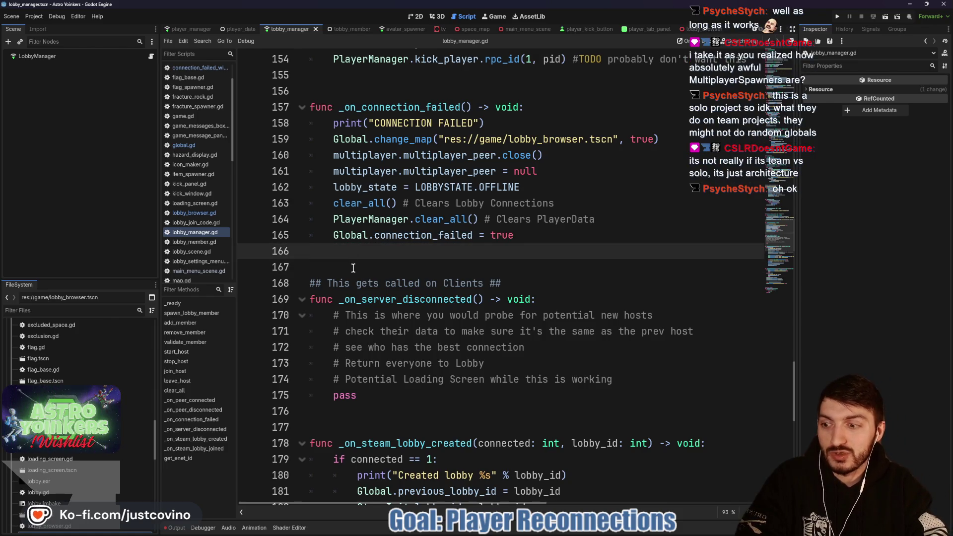
key("Down")
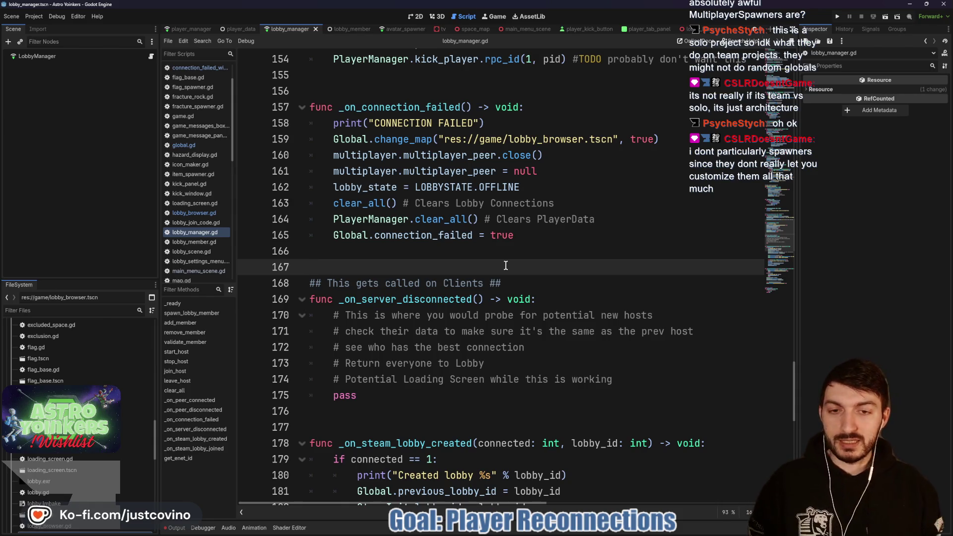
left_click_drag(243, 184, 344, 427)
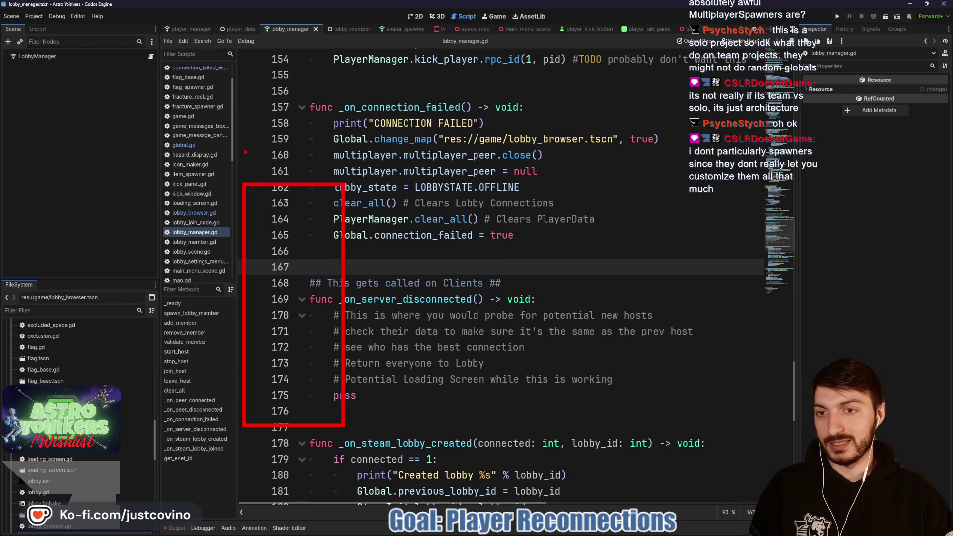
mouse_move(257, 160)
left_mouse_down()
mouse_move(254, 178)
mouse_move(261, 173)
left_mouse_up()
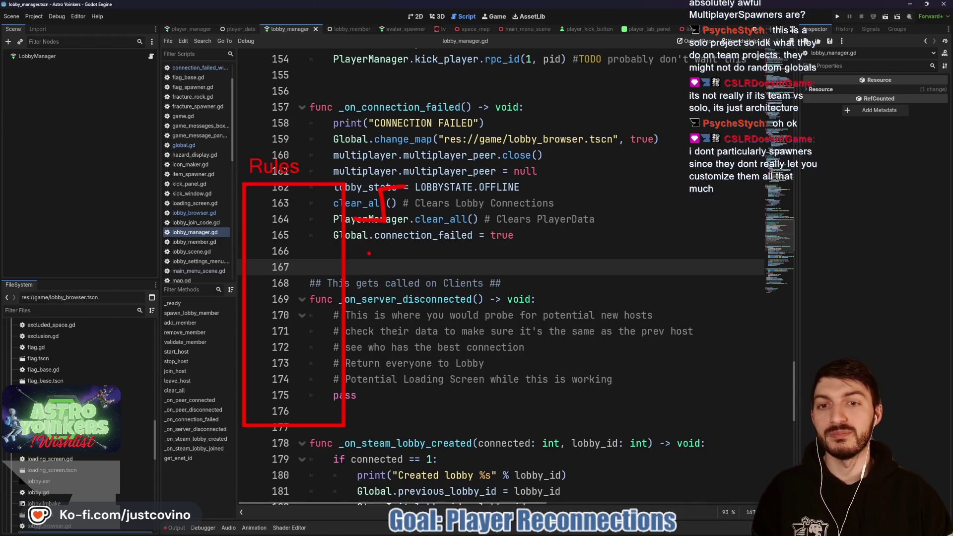
left_click_drag(397, 176, 402, 198)
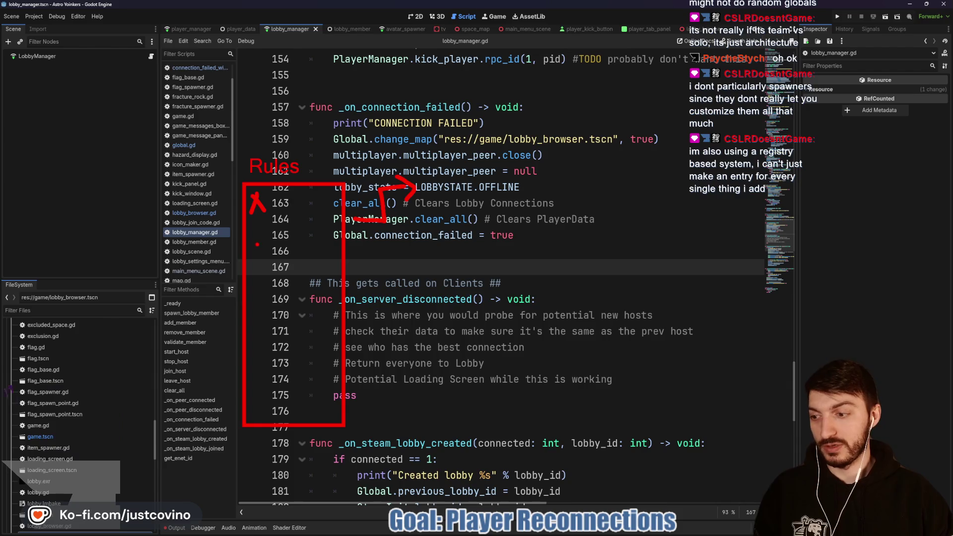
key("Escape")
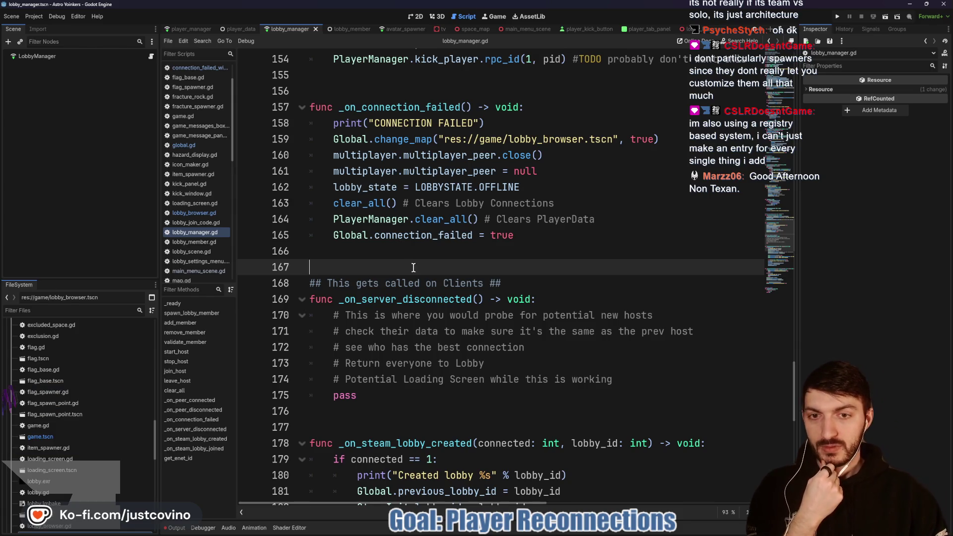
Step: Work through _on_connection_failed in lobby_manager.gd, moving between lines 166 and 156
scroll(390, 268, "down", 2)
scroll(382, 294, "up", 3)
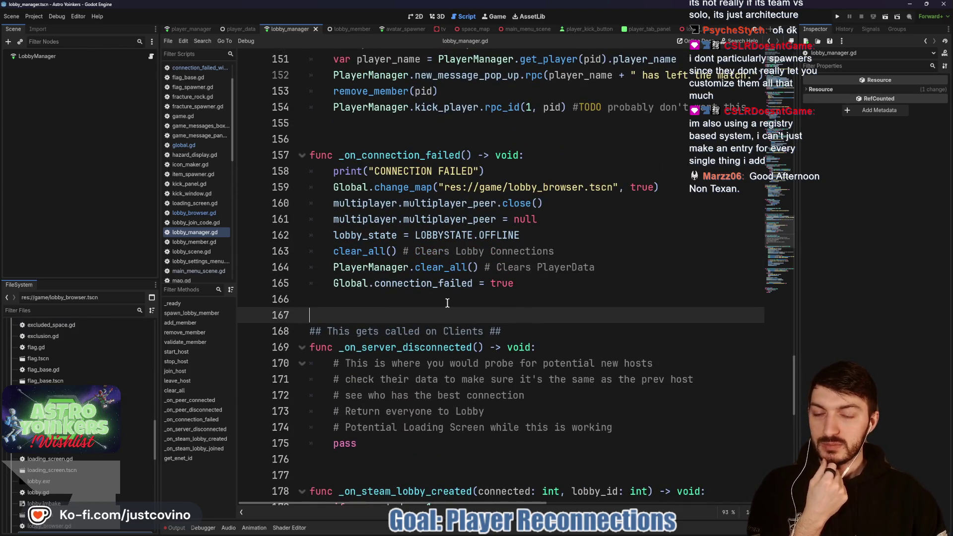
left_click(413, 300)
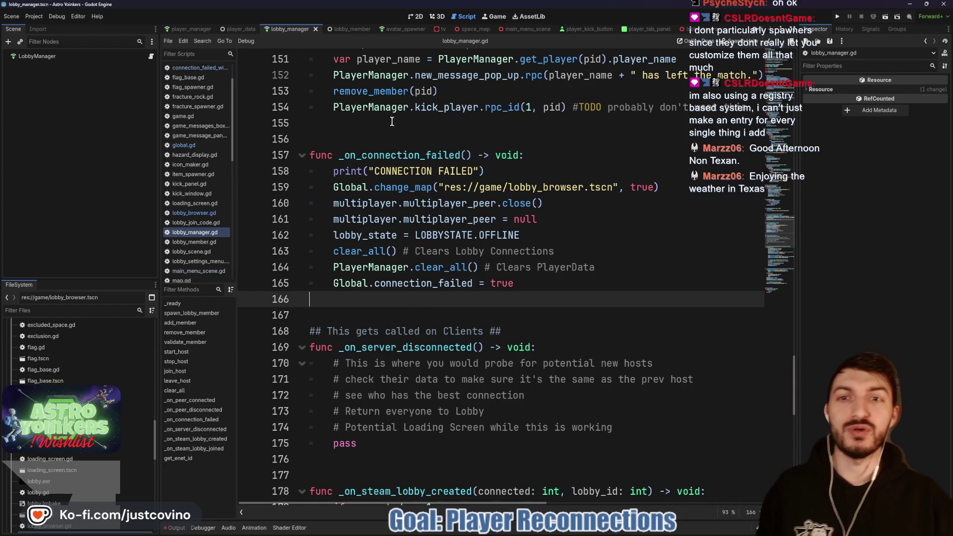
left_click(373, 142)
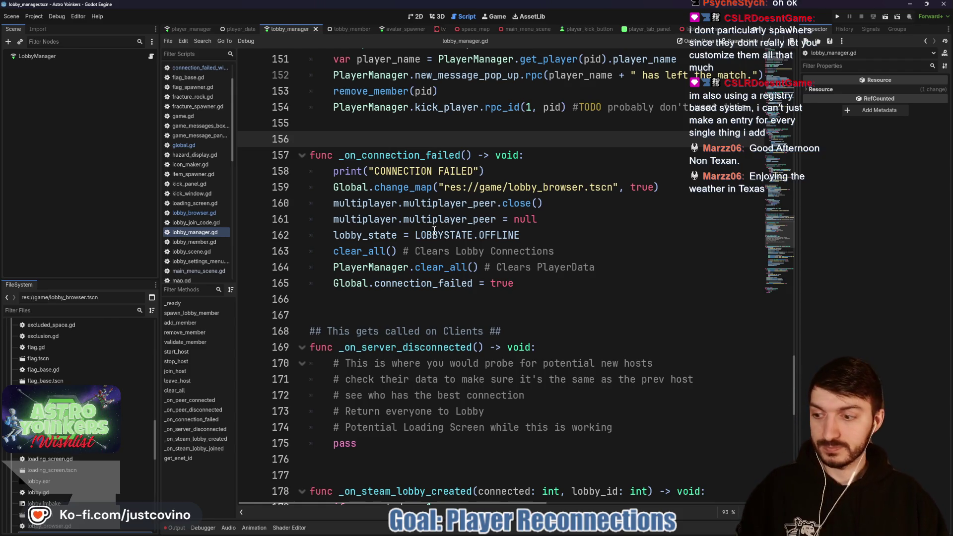
left_click(430, 295)
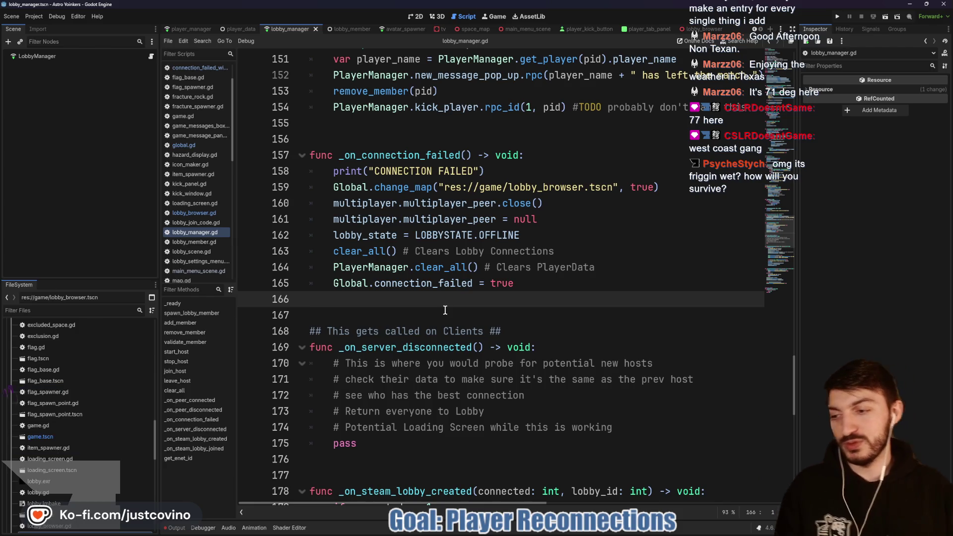
left_click(446, 310)
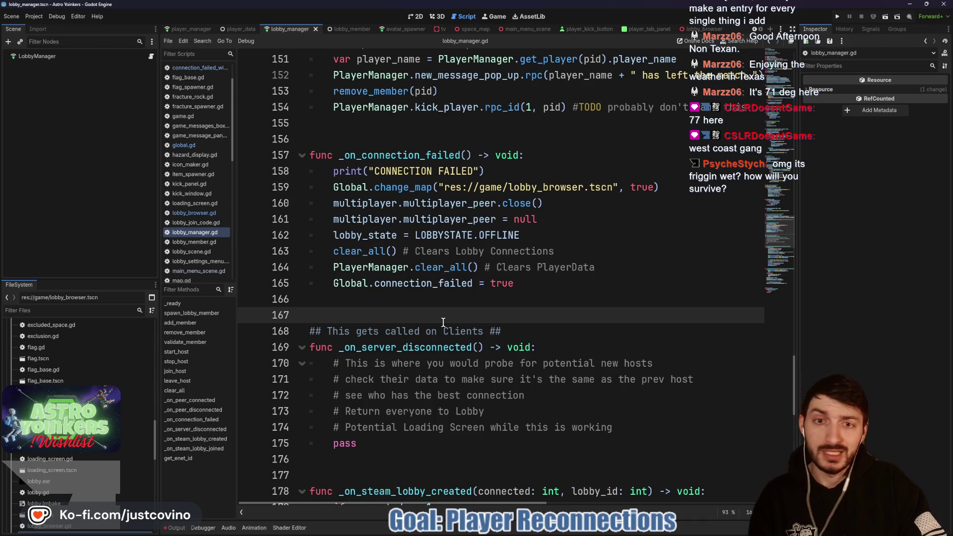
left_click(473, 283)
left_click(445, 298)
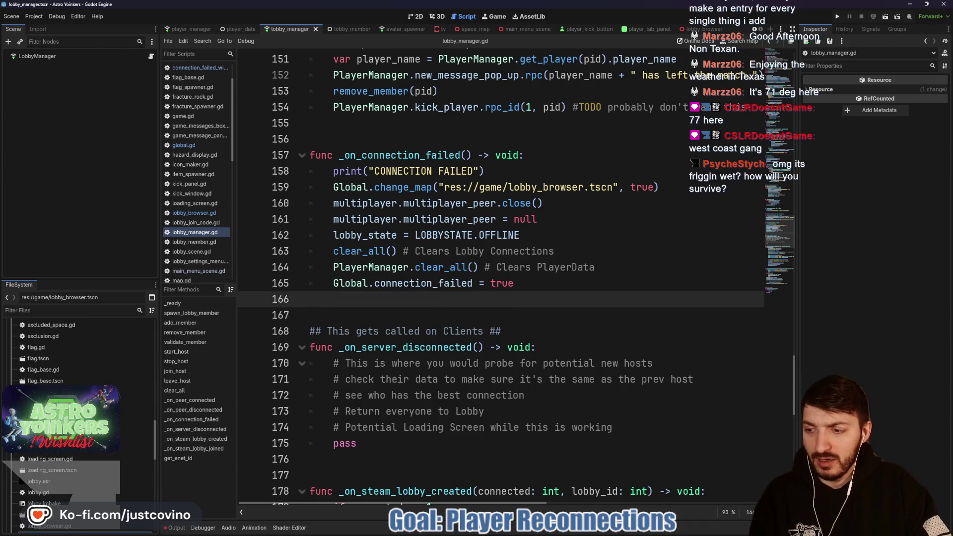
scroll(438, 286, "up", 4)
left_click(425, 208)
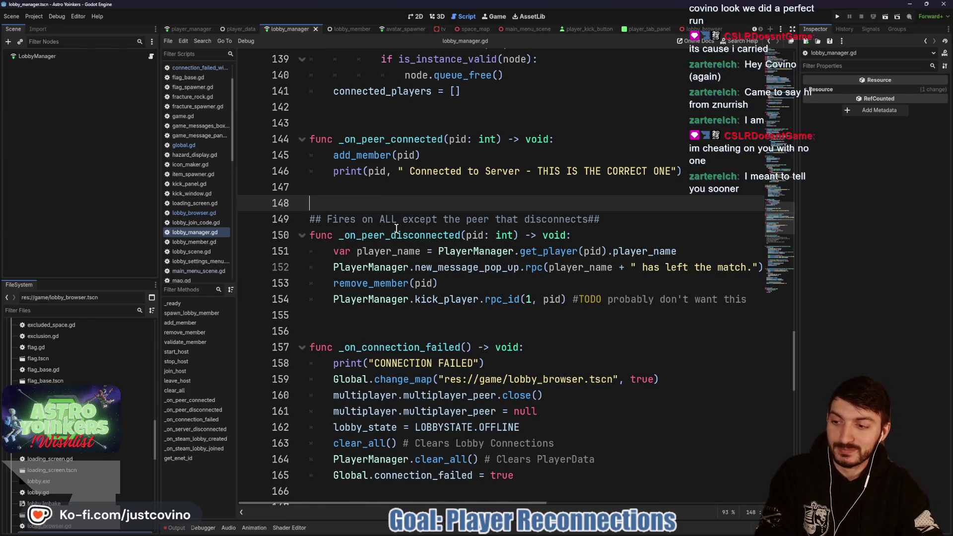
left_click(394, 194)
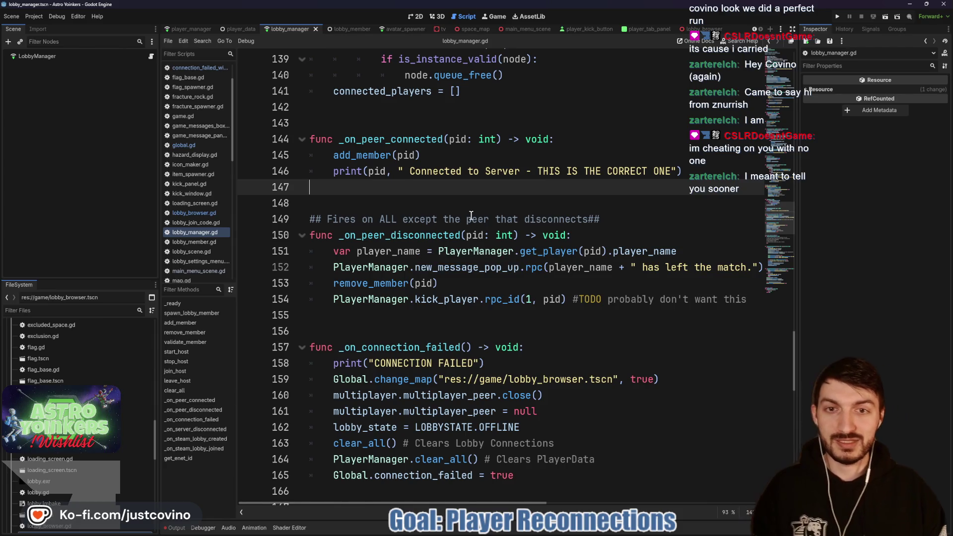
scroll(496, 229, "down", 1)
left_click(512, 237)
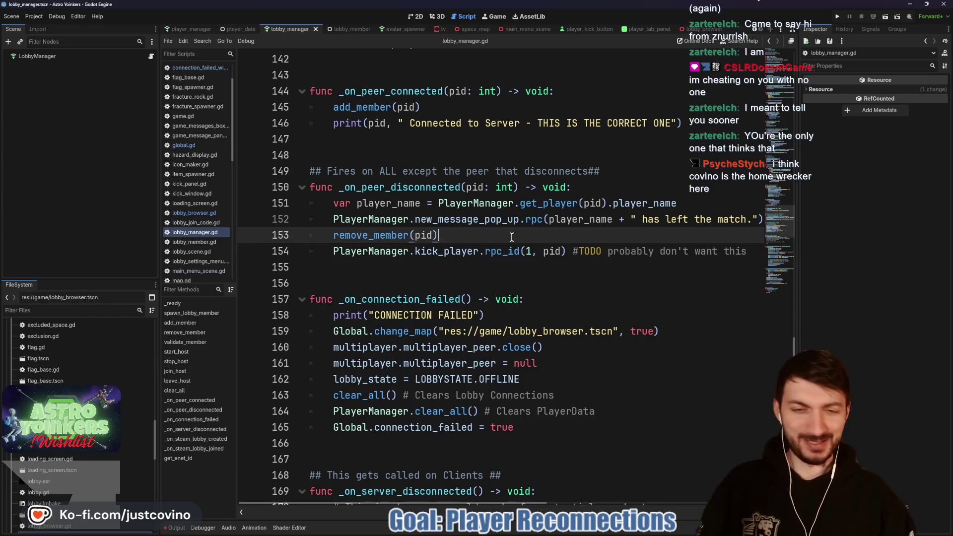
left_click(467, 274)
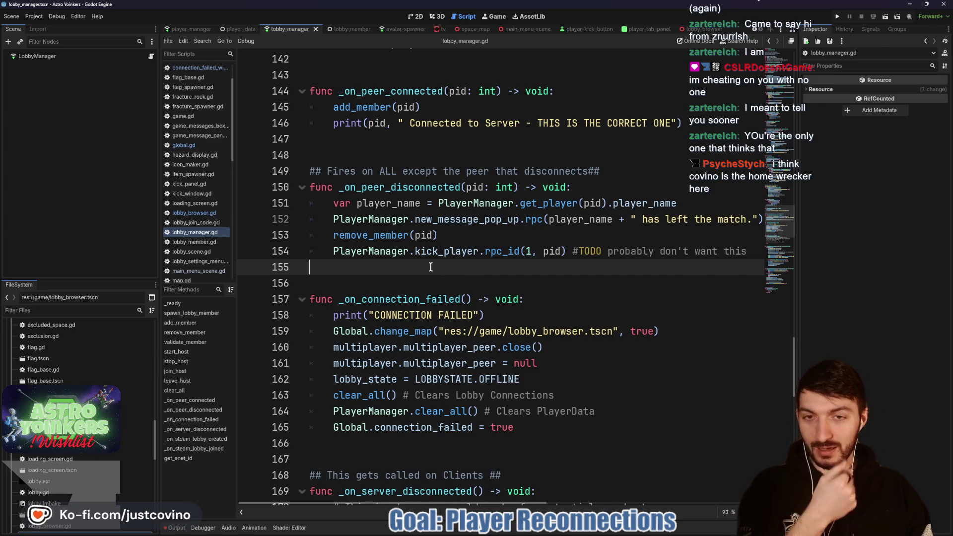
left_click(385, 154)
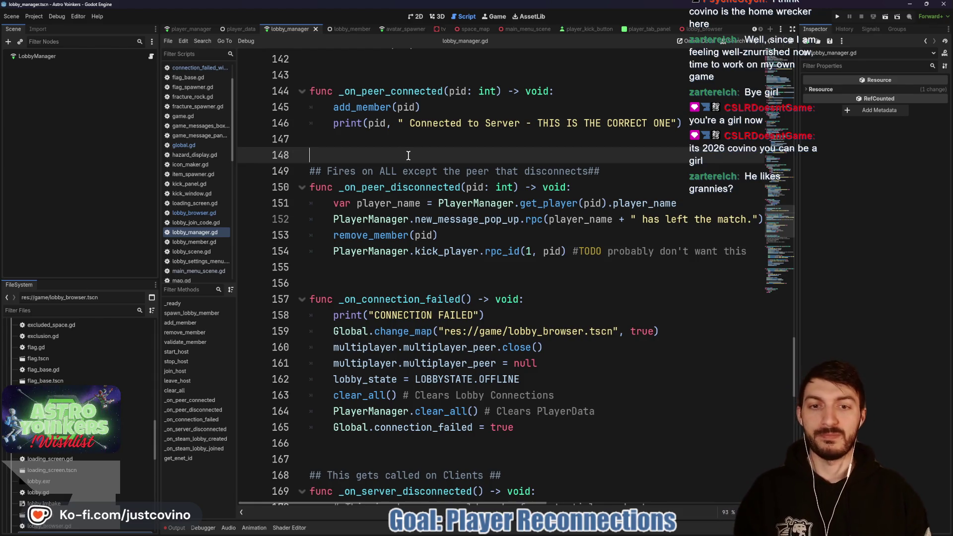
left_click(436, 246)
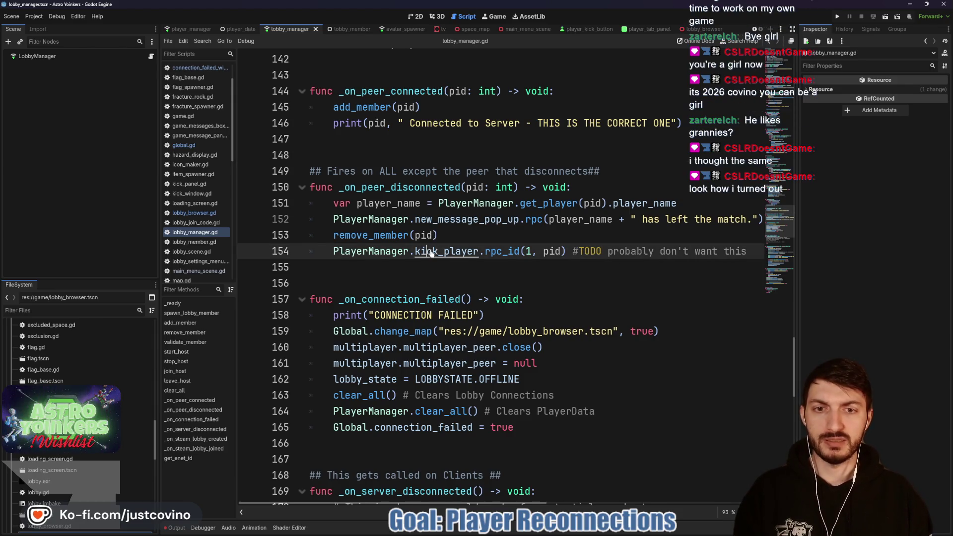
Step: Jump to kick_player's definition in player_manager.gd and inspect it, then switch to Discord
left_click(426, 252, "ctrl")
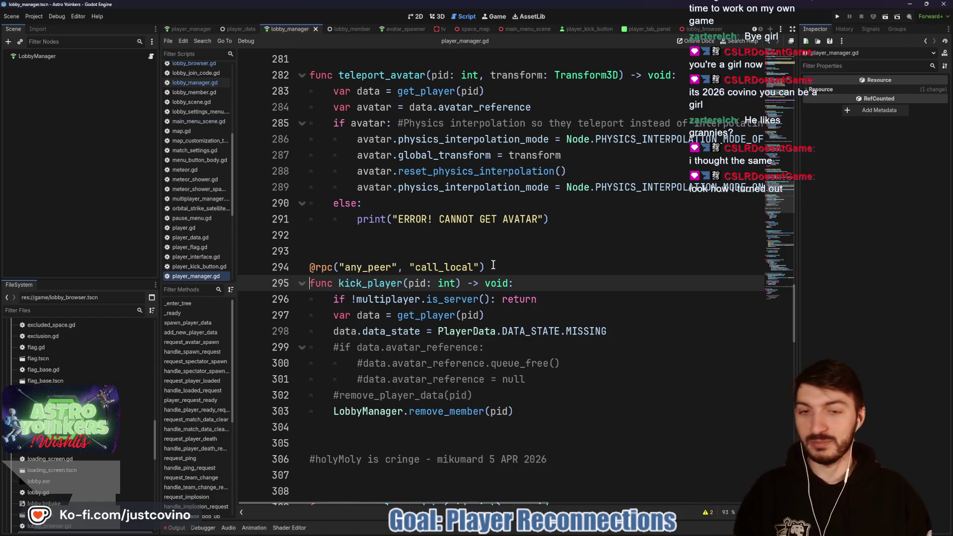
left_click(452, 250)
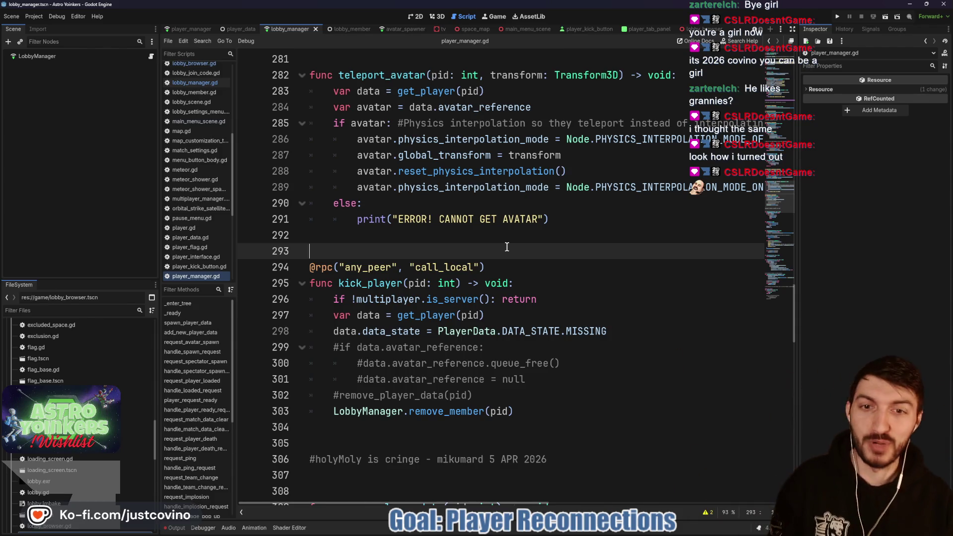
left_click(495, 240)
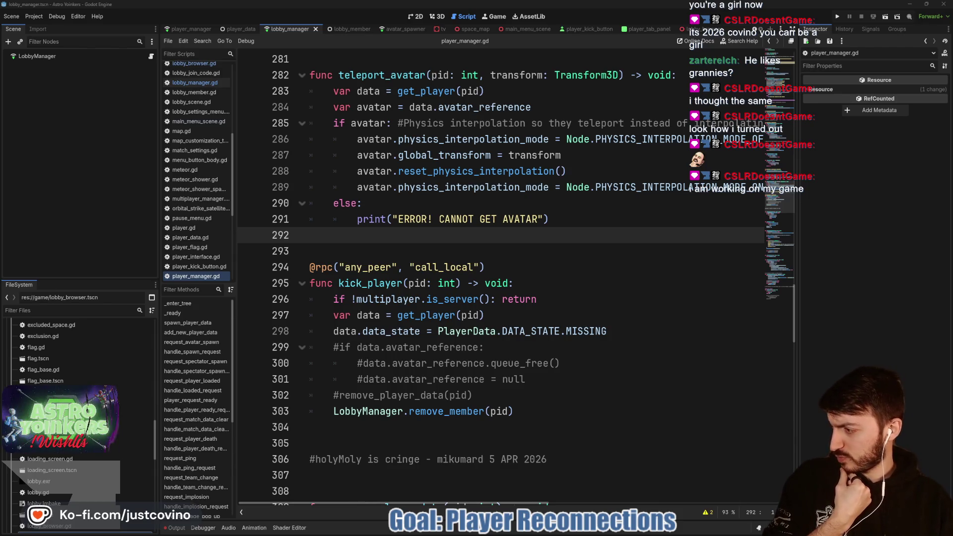
key("alt+Tab")
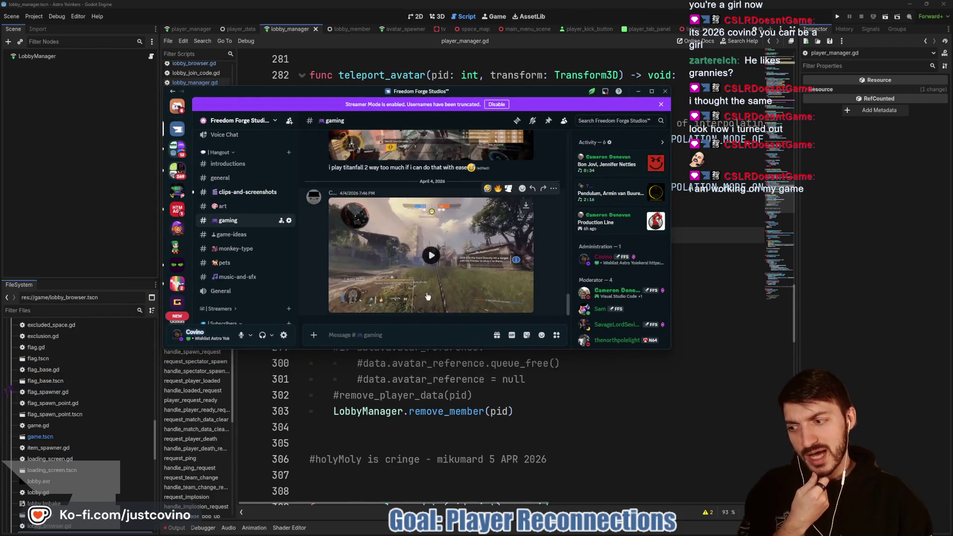
scroll(422, 278, "up", 5)
scroll(422, 256, "up", 10)
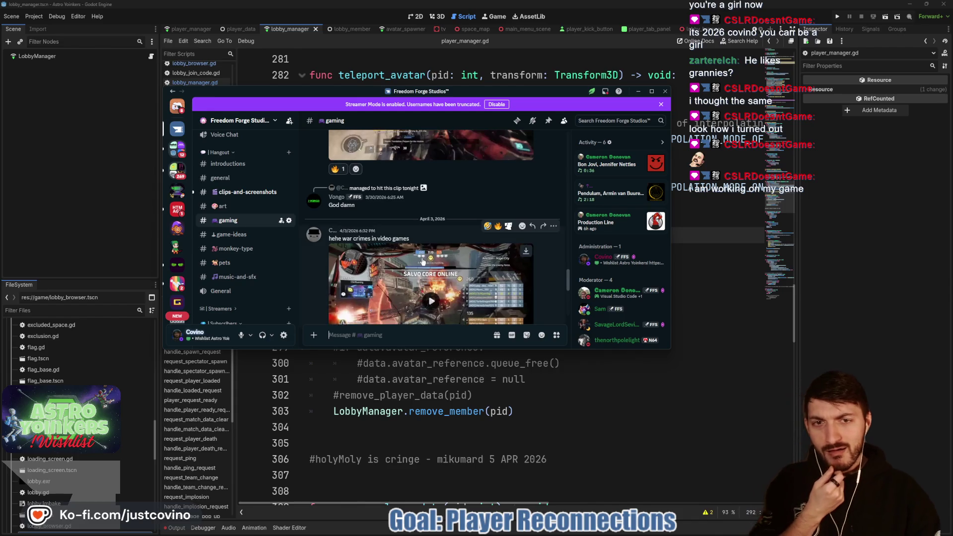
scroll(418, 262, "down", 10)
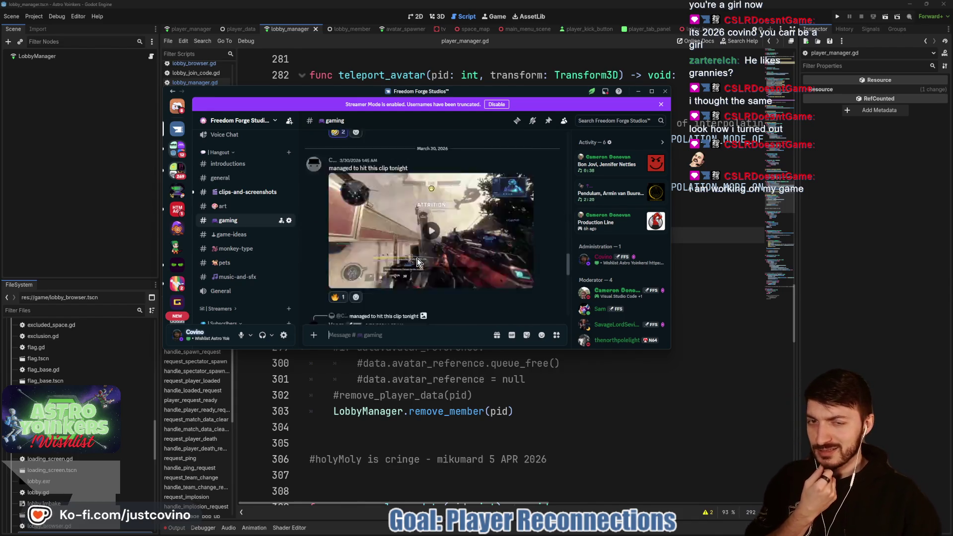
scroll(409, 254, "down", 3)
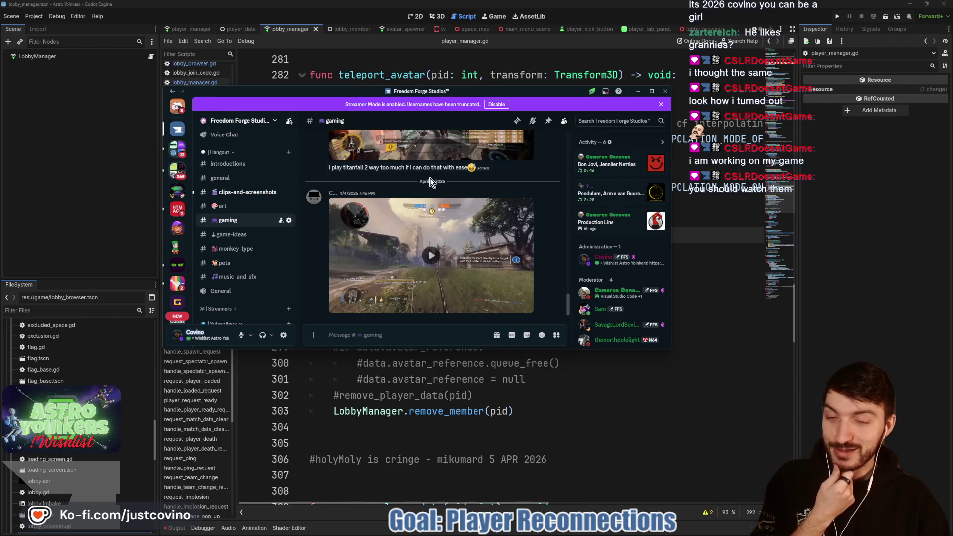
mouse_move(419, 92)
left_mouse_down()
mouse_move(455, 165)
mouse_move(162, 99)
mouse_move(0, 97)
left_mouse_up()
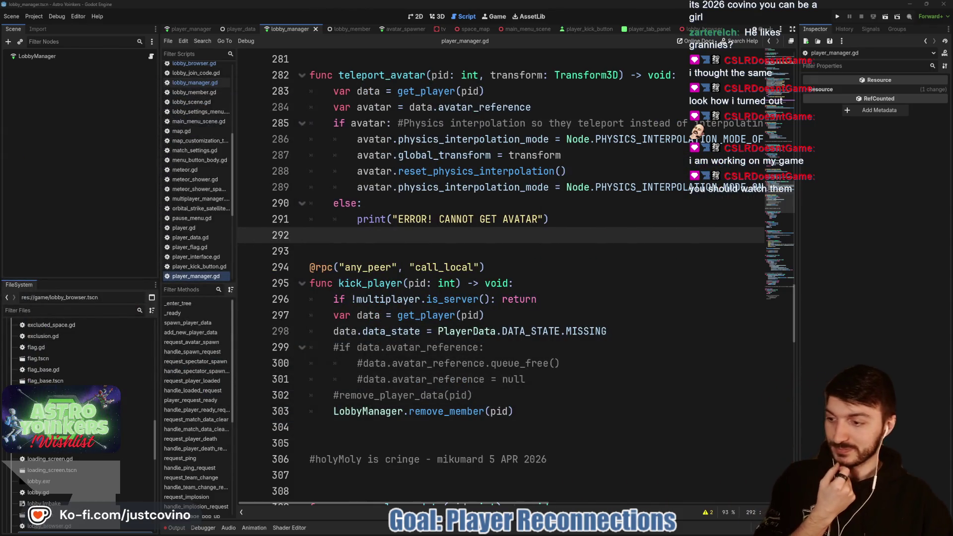
left_click(469, 244)
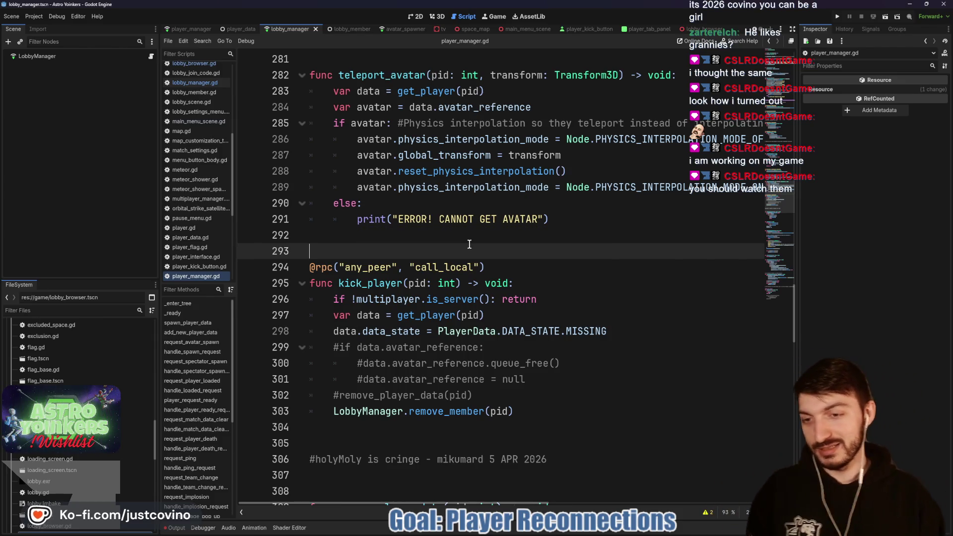
left_click(466, 235)
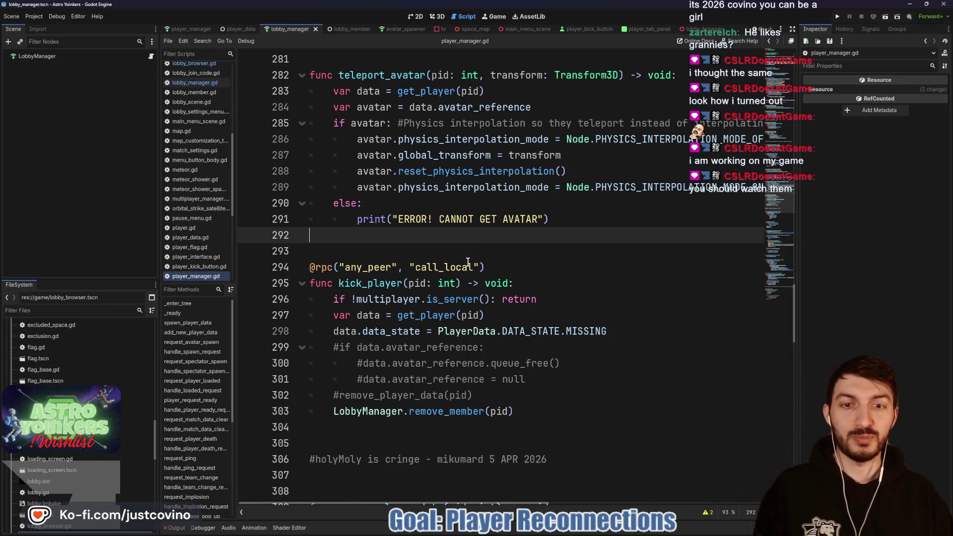
scroll(468, 262, "down", 1)
left_click(515, 268)
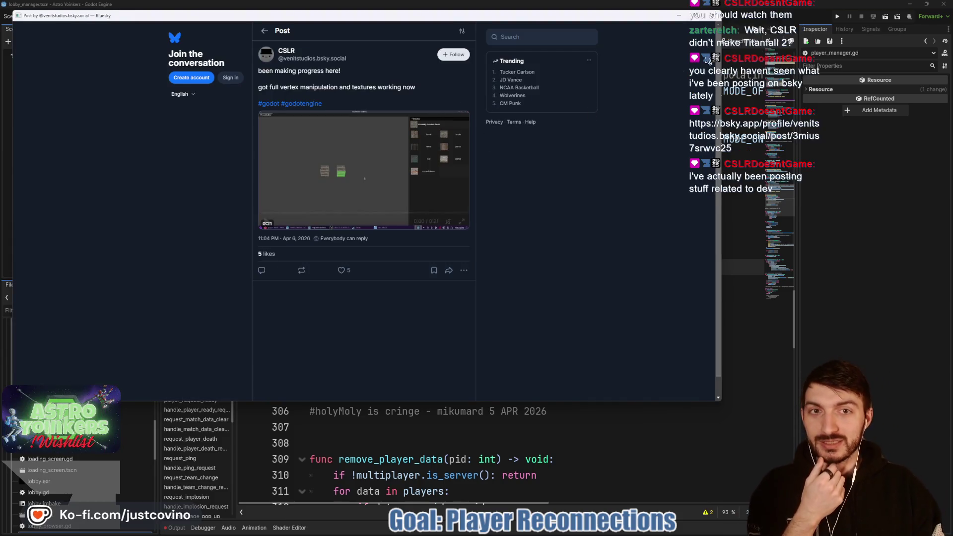
Step: Close the Bluesky post window to return to player_manager.gd in Godot
key("alt+Tab")
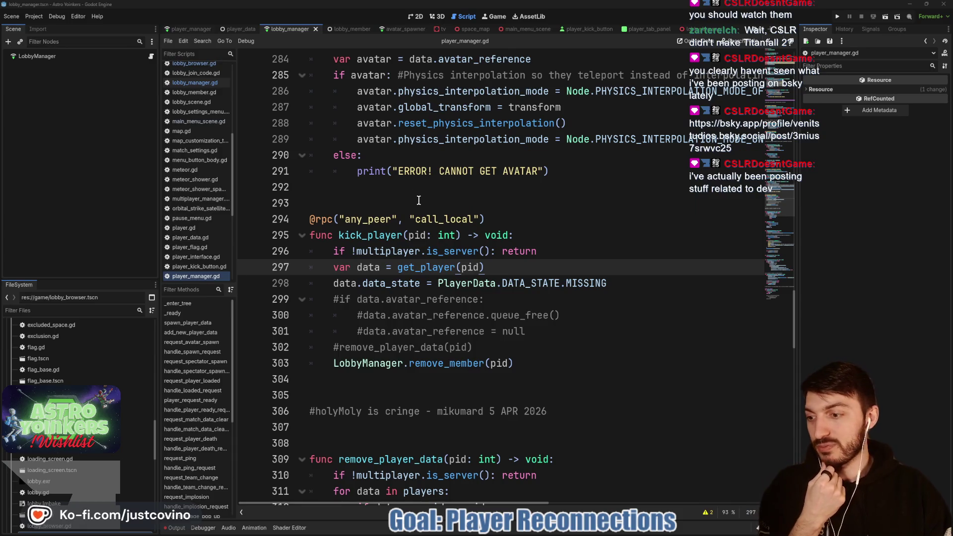
left_click(419, 200)
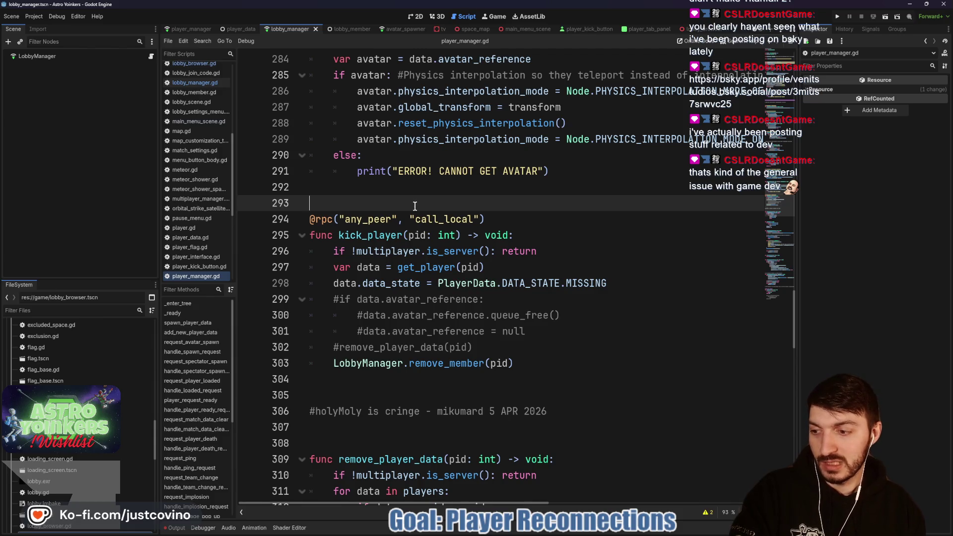
scroll(413, 204, "down", 2)
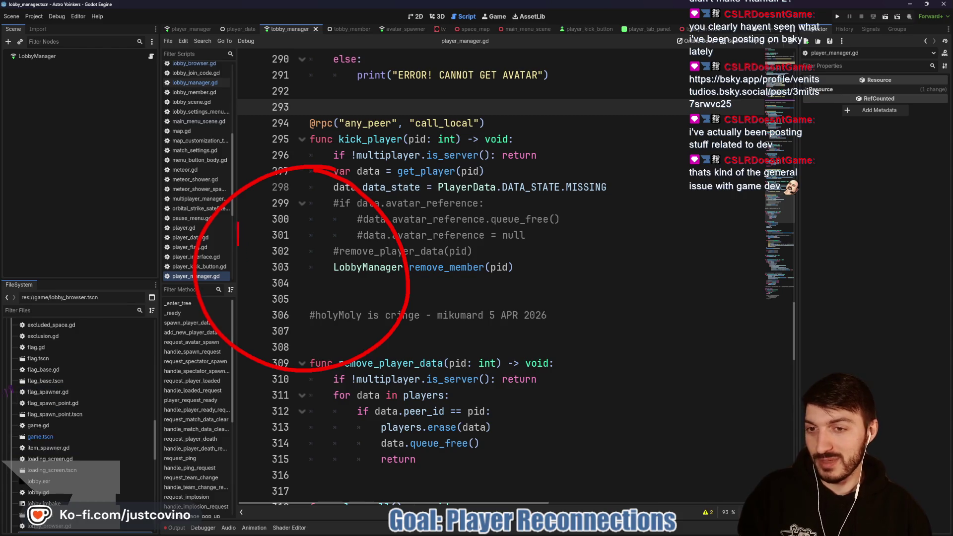
type("Game")
key("Return")
type("Dev")
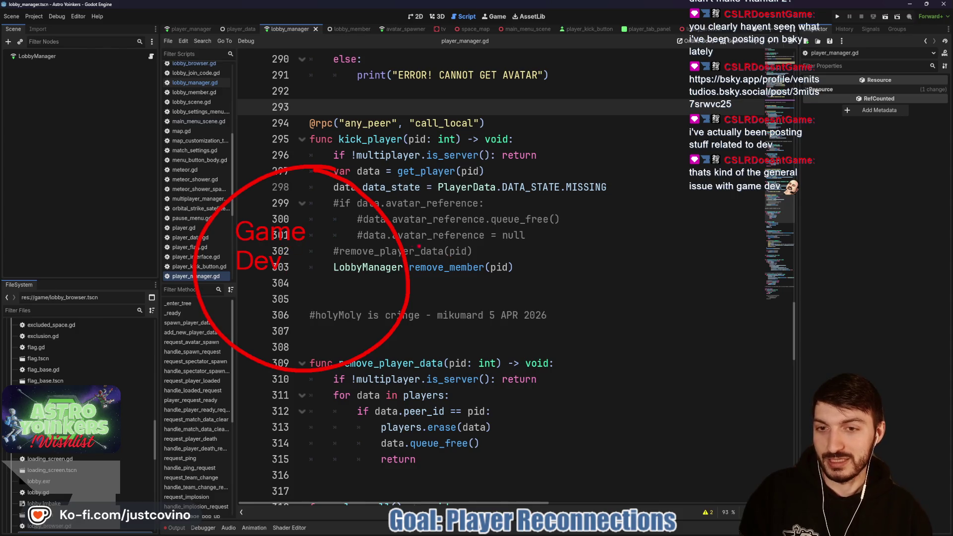
mouse_move(317, 255)
left_mouse_down()
mouse_move(306, 324)
mouse_move(267, 294)
mouse_move(298, 299)
left_mouse_up()
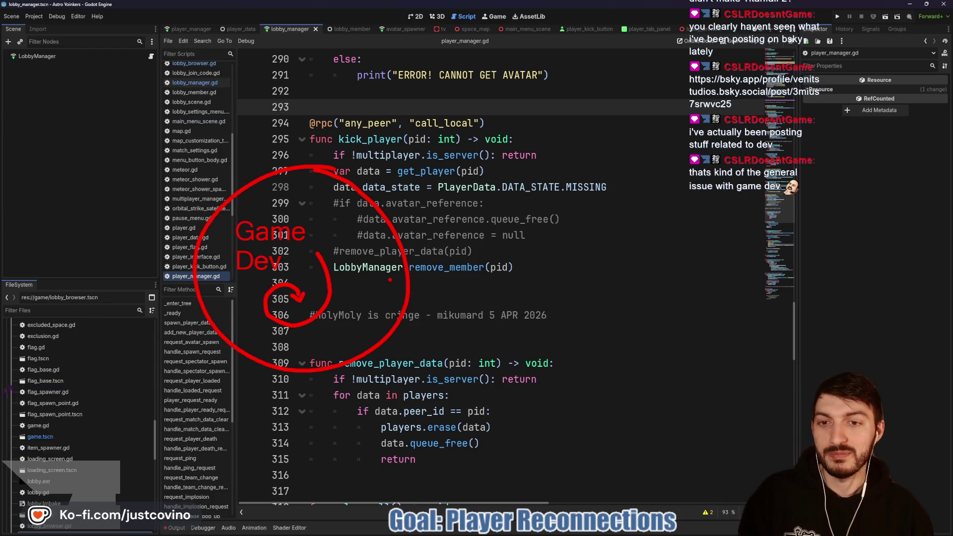
mouse_move(380, 174)
left_mouse_down()
mouse_move(519, 123)
mouse_move(582, 154)
mouse_move(884, 432)
left_mouse_up()
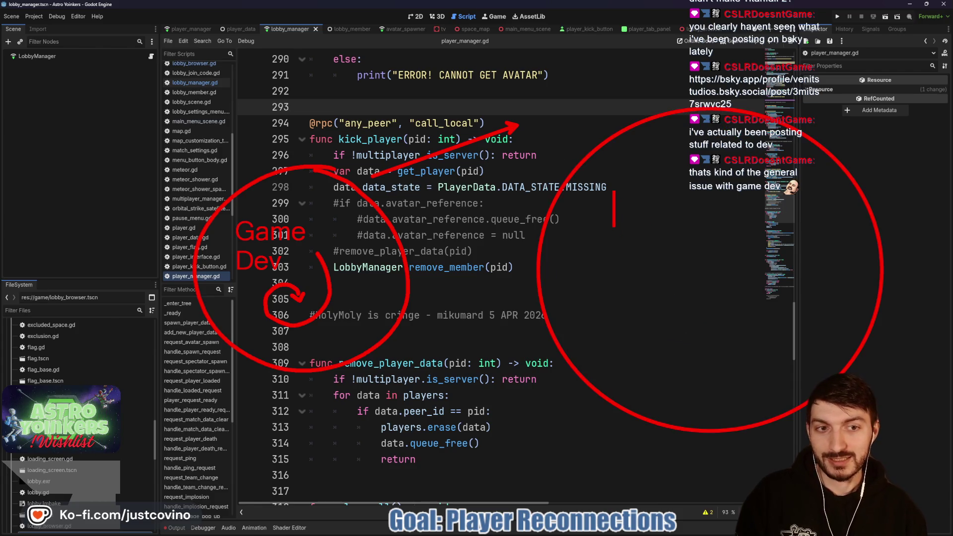
type("Gae")
key("BackSpace")
type("mers")
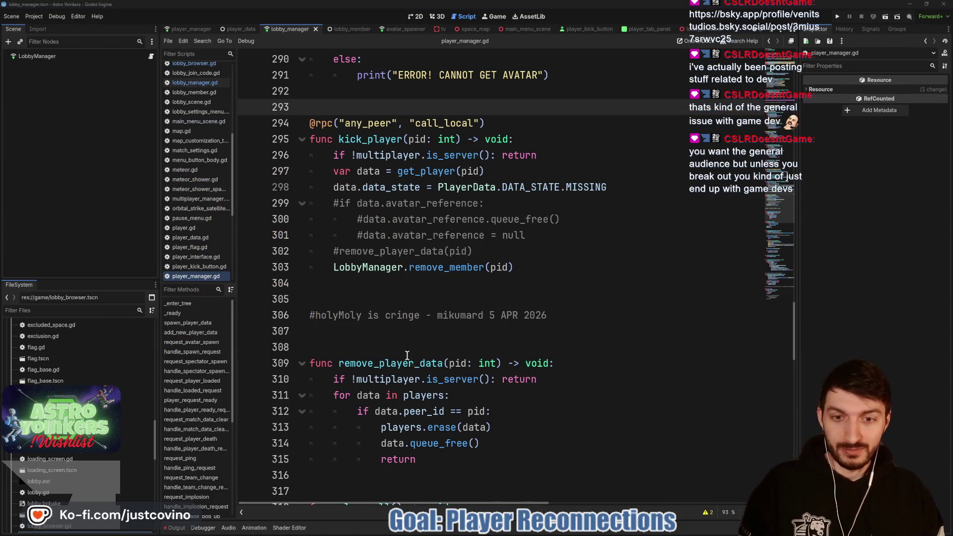
Step: Browse empty lines 304–307 in player_manager.gd, then bring up the Astro Yoinkers Steam page
left_click(389, 299)
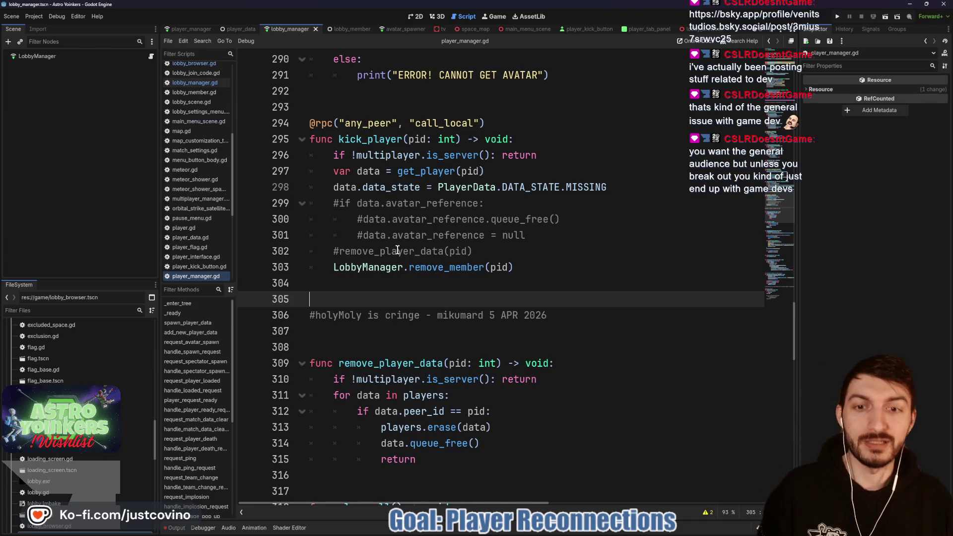
left_click(406, 286)
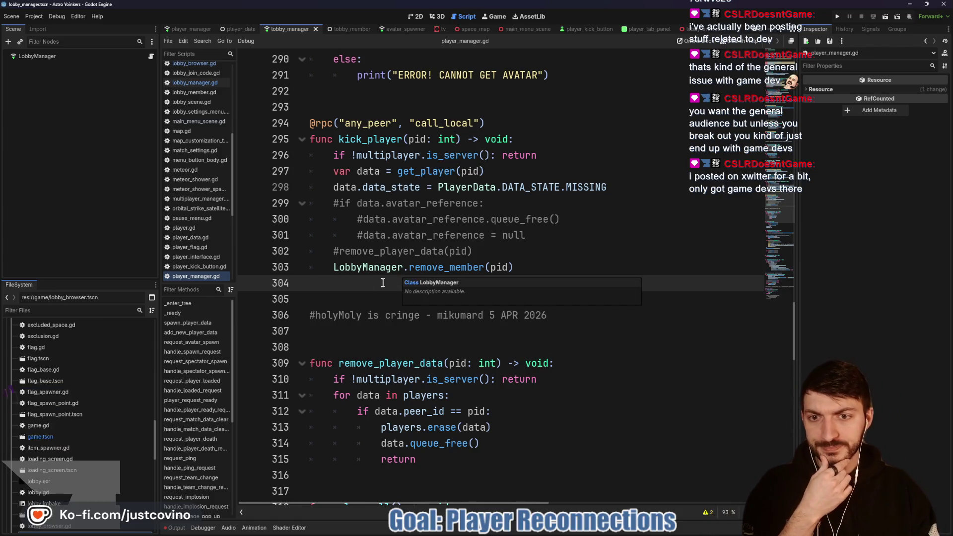
scroll(470, 252, "down", 2)
left_click(466, 239)
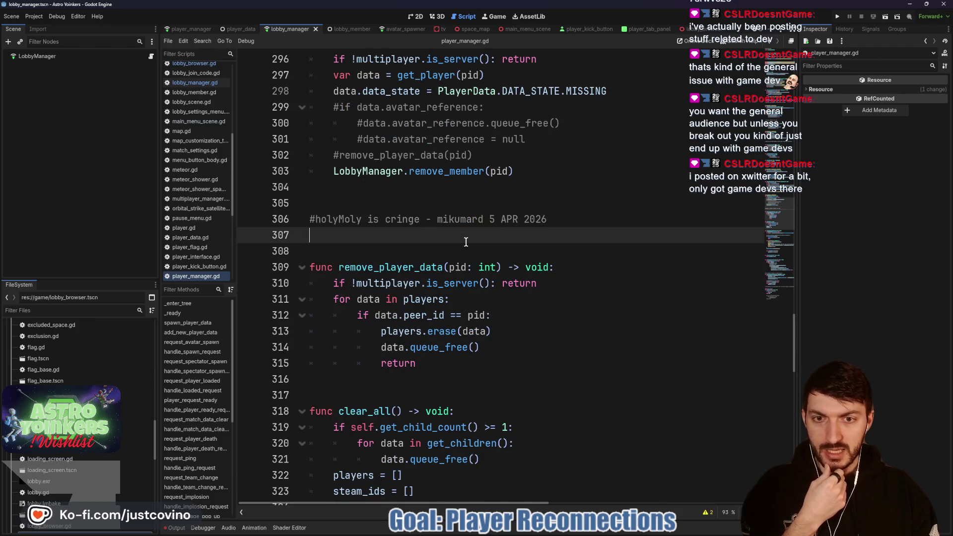
scroll(466, 242, "down", 1)
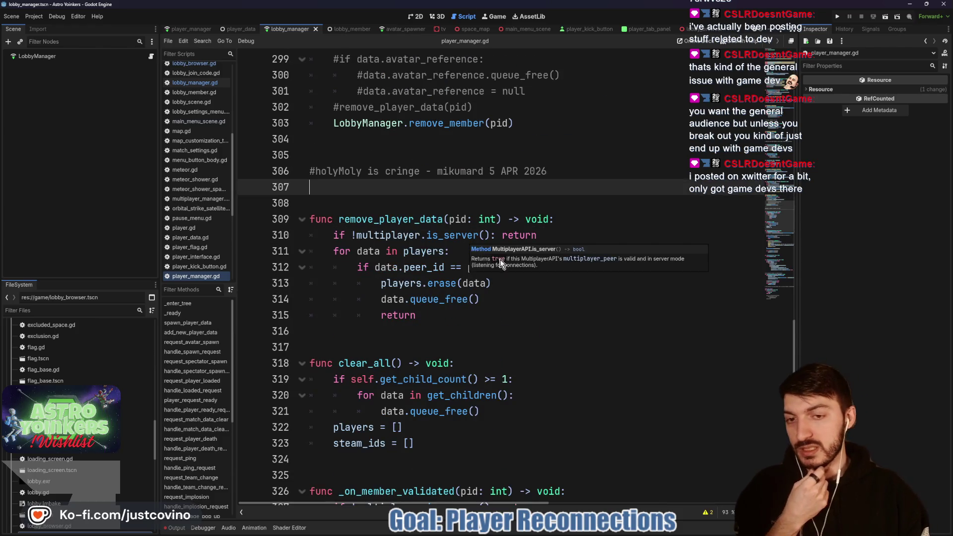
left_click(553, 533)
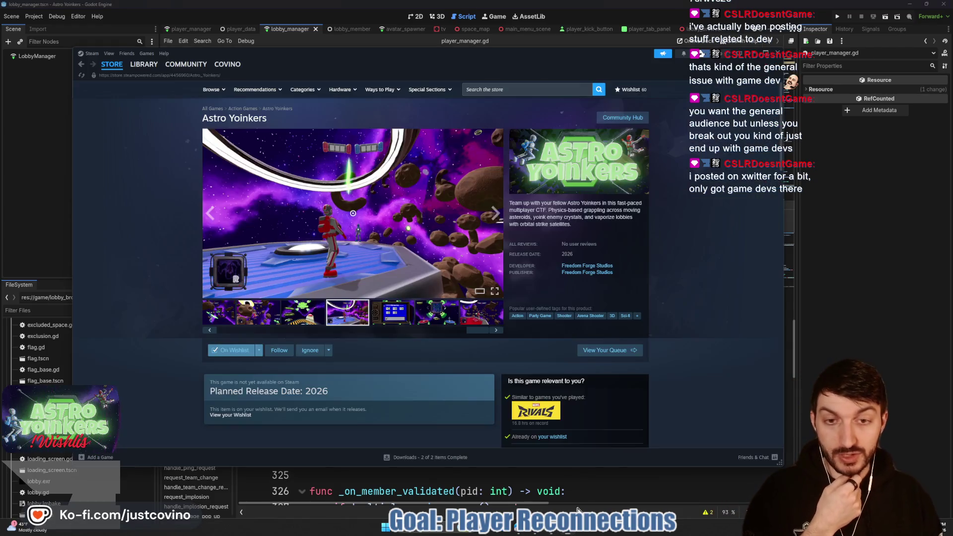
Step: Dismiss the Astro Yoinkers Steam store page and return to player_manager.gd
left_click(876, 212)
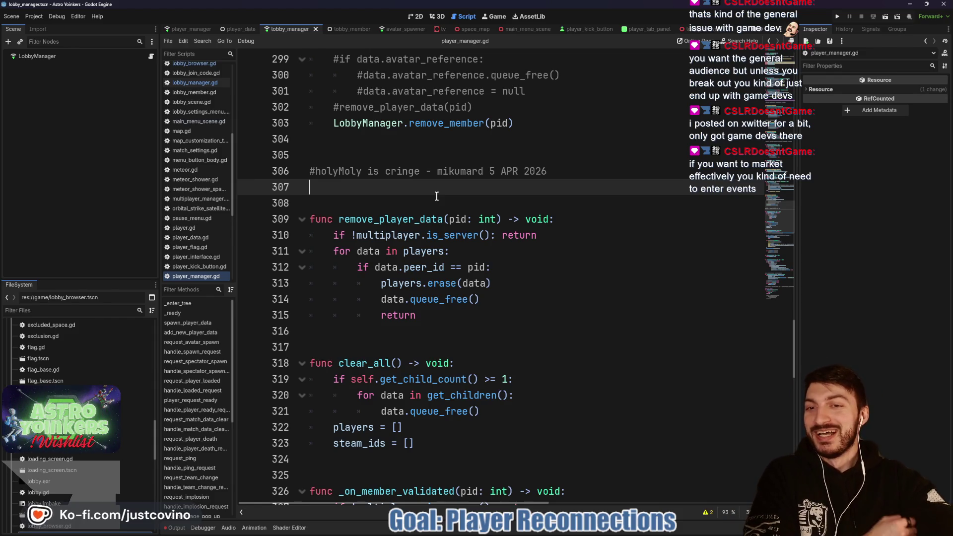
left_click(437, 209)
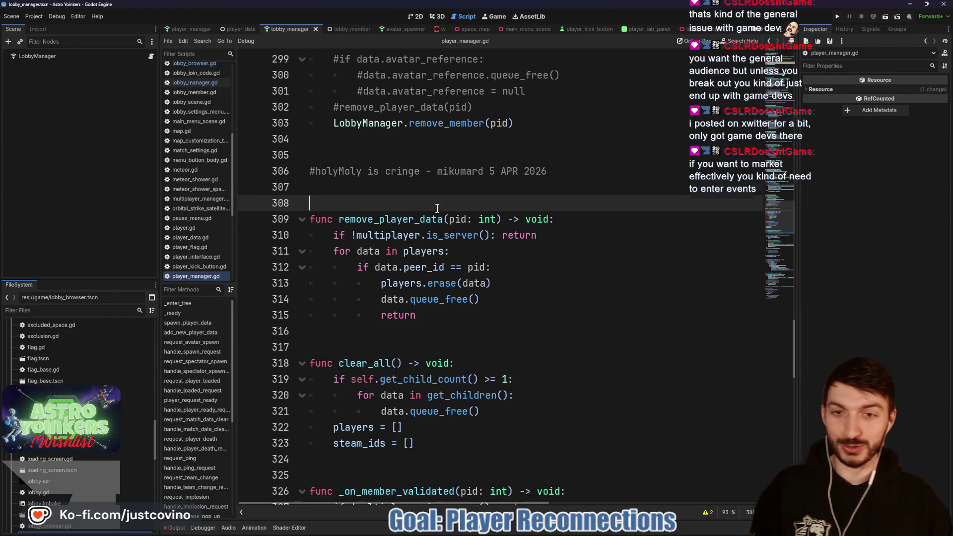
left_click(372, 191)
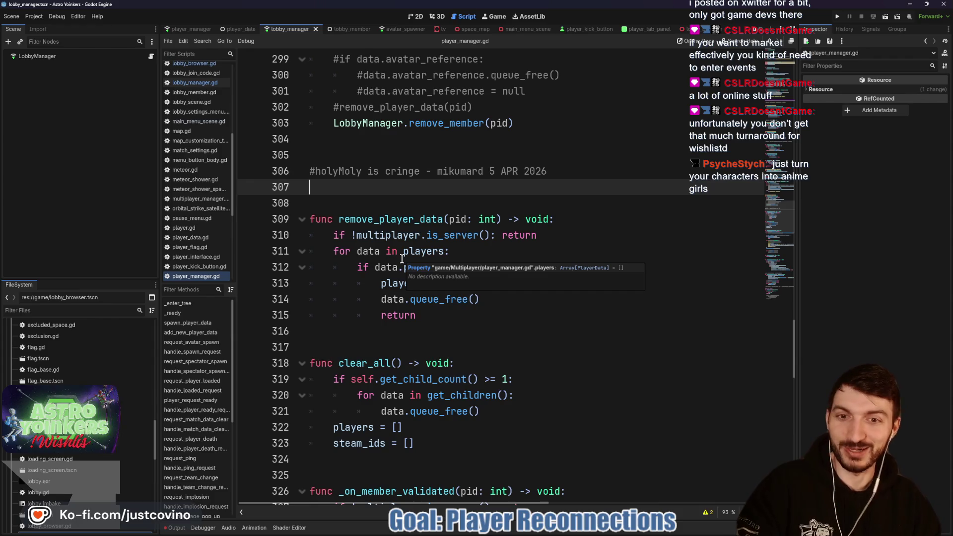
left_click(378, 201)
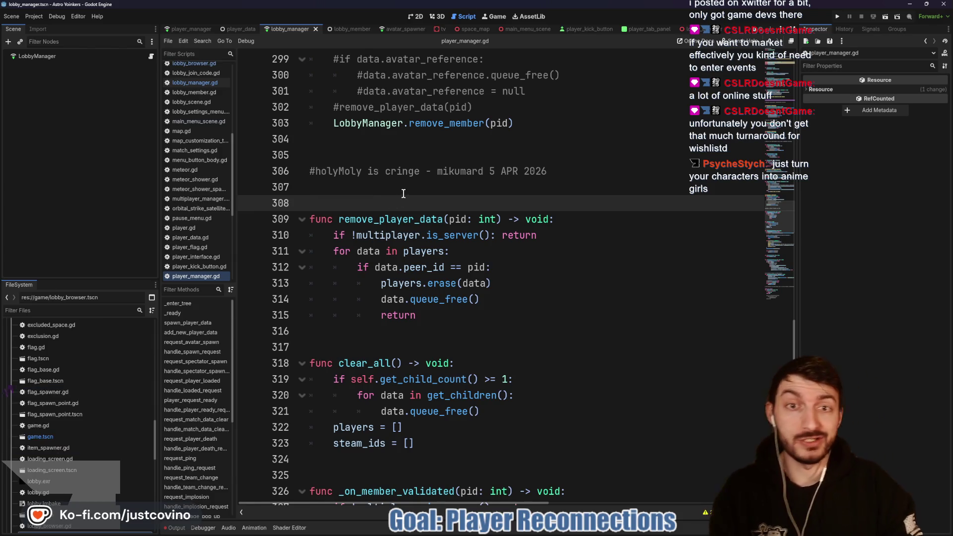
left_click(378, 148)
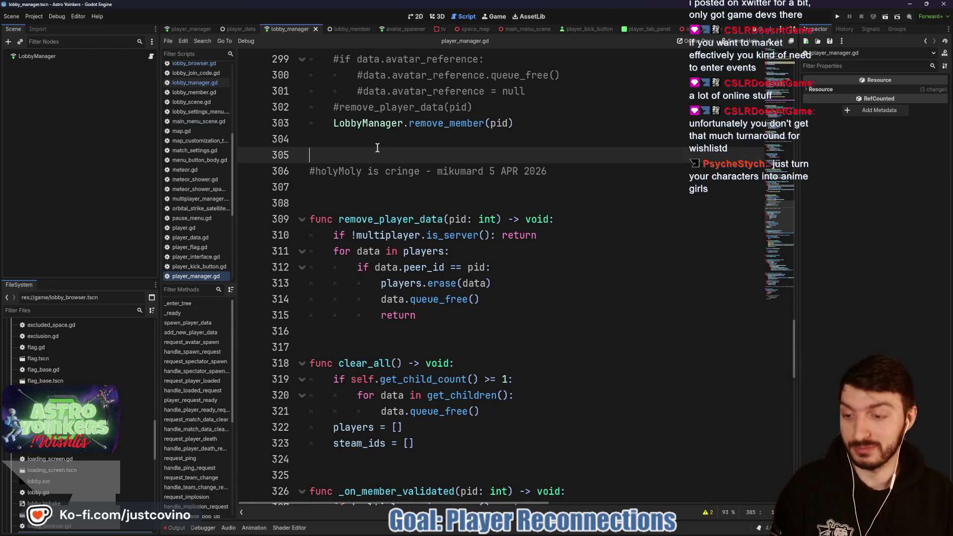
left_click(427, 204)
scroll(427, 203, "down", 2)
Step: Scroll How To Market A Game's upcoming festivals list and open India Games Showcase's Event Page
left_click(386, 235)
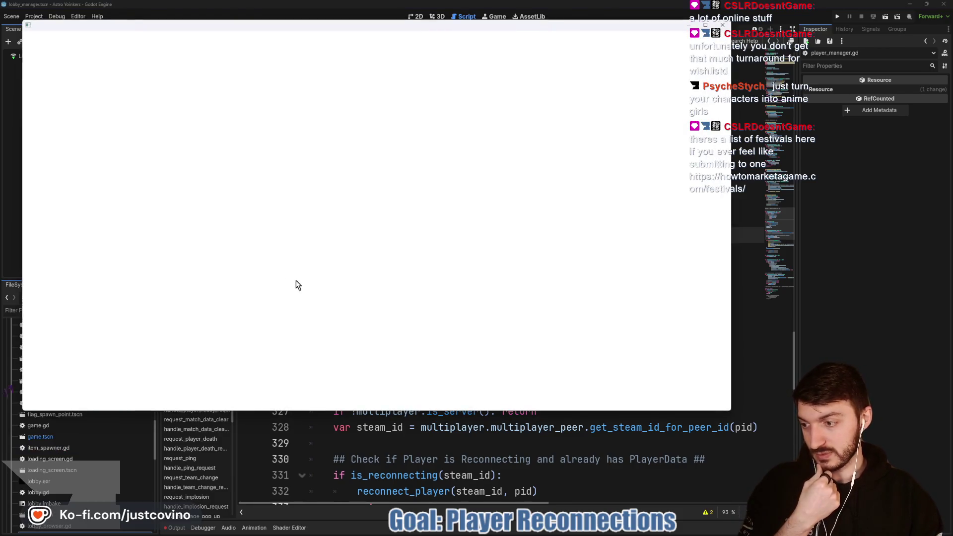
scroll(345, 240, "down", 3)
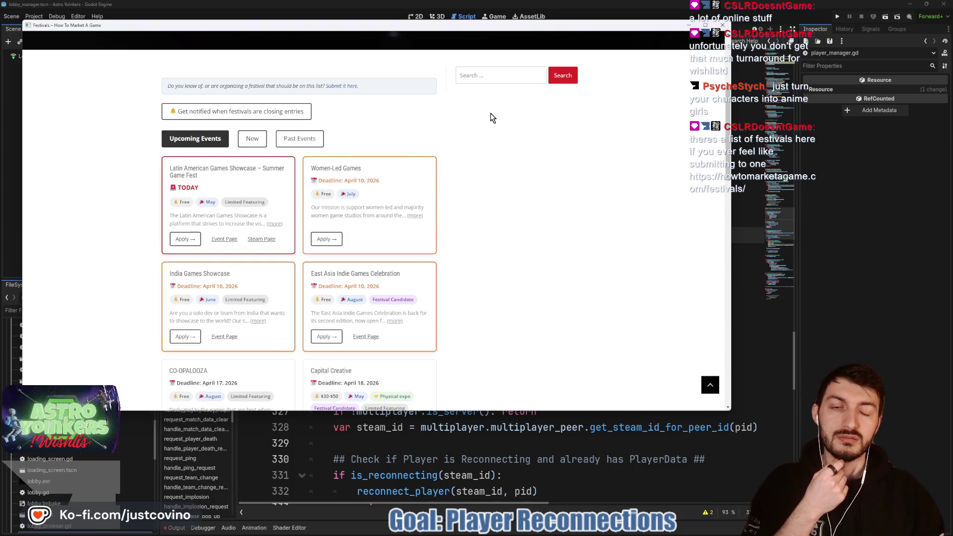
scroll(464, 144, "down", 2)
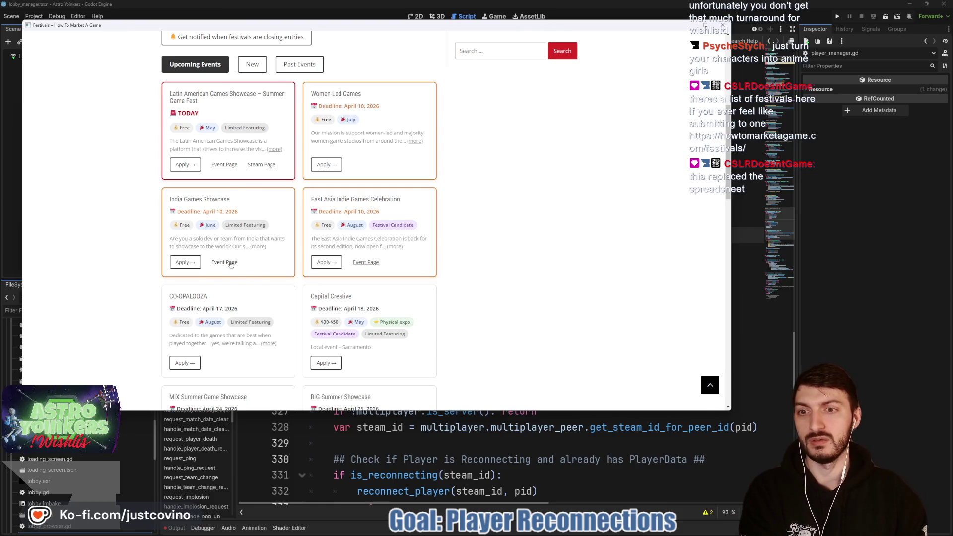
left_click(225, 263)
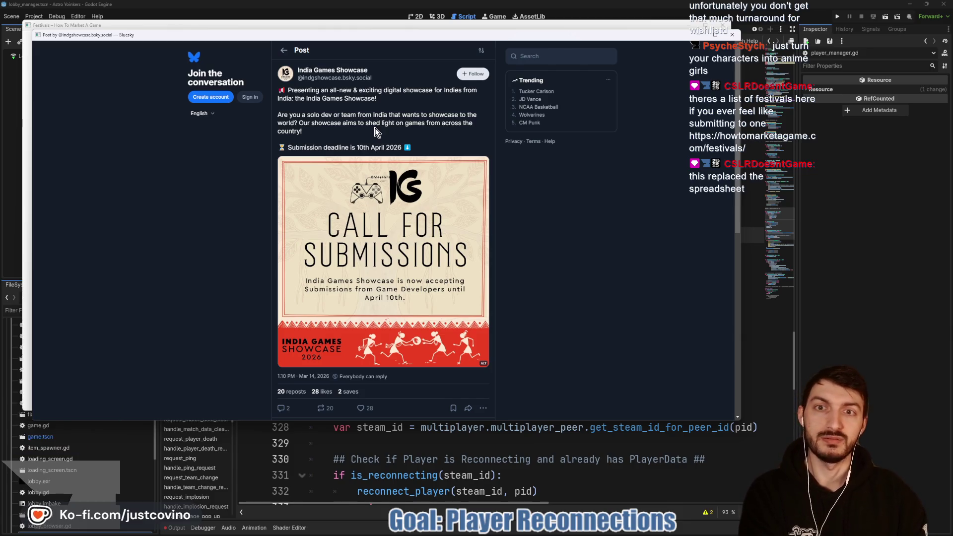
Step: Read the India Games Showcase Bluesky thread and its replies, then close it
scroll(373, 139, "down", 5)
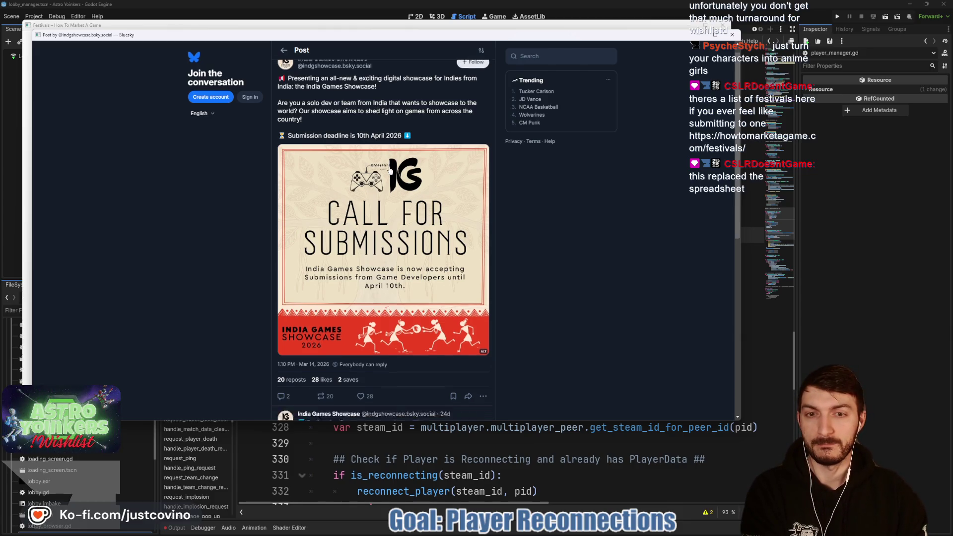
scroll(380, 199, "down", 1)
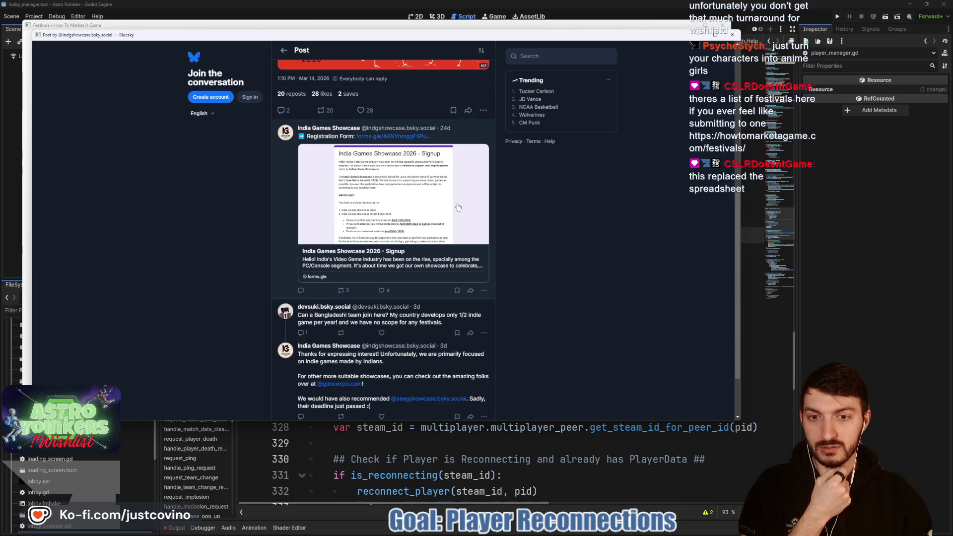
scroll(448, 242, "down", 2)
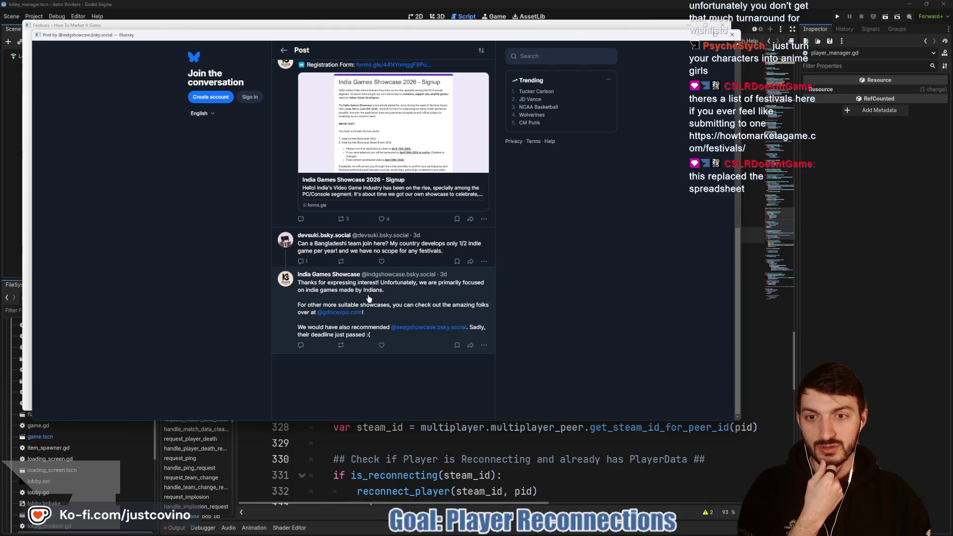
scroll(294, 288, "up", 3)
left_click(732, 35)
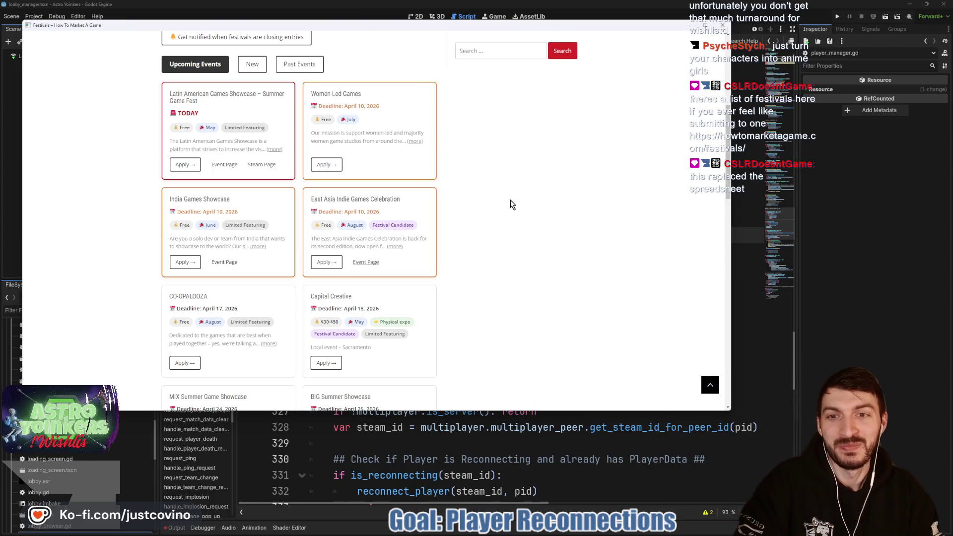
Step: Scroll to CO-OPALOOZA, expand its full description and open its Apply form
scroll(487, 194, "down", 1)
scroll(440, 191, "down", 3)
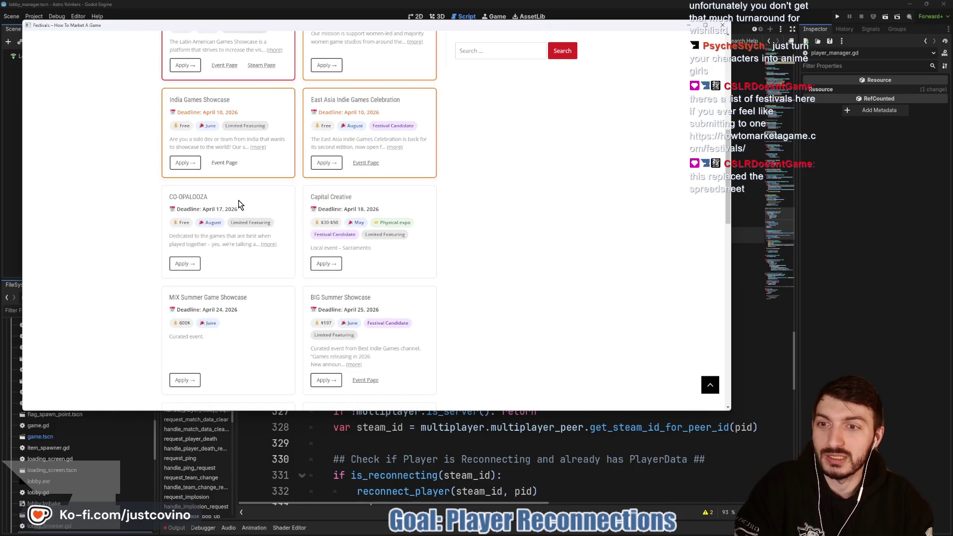
left_click(268, 245)
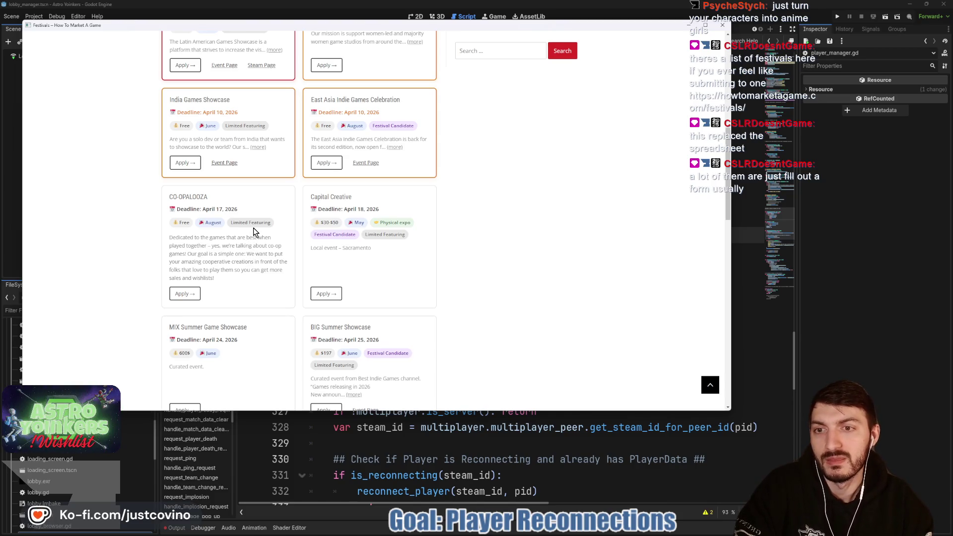
scroll(237, 258, "down", 2)
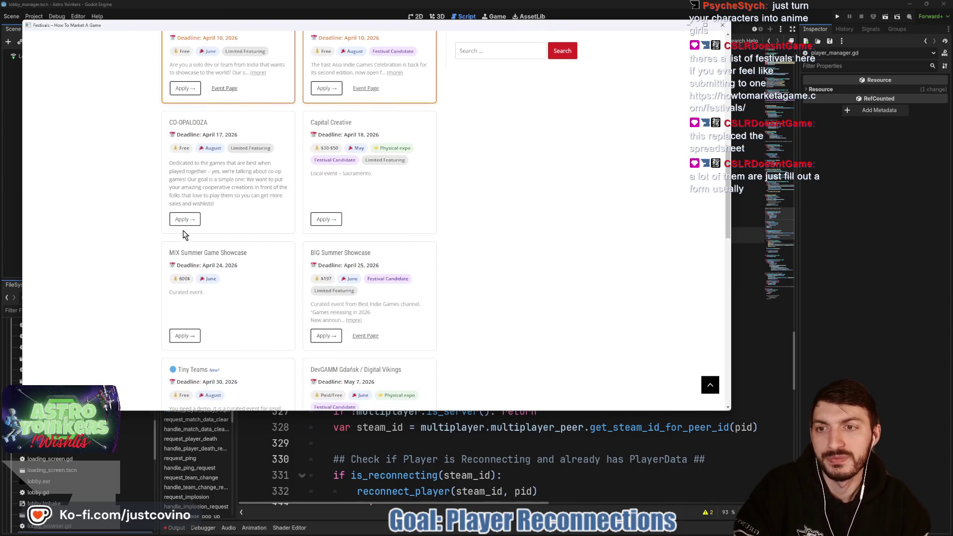
left_click(185, 220)
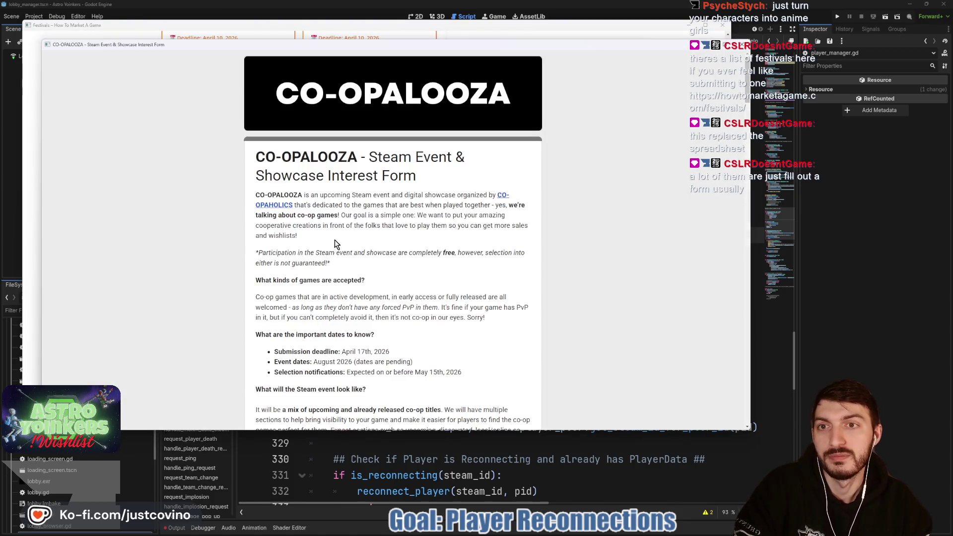
Step: Read through the CO-OPALOOZA interest form, highlighting the event dates and the no-forced-PvP requirement
scroll(366, 236, "down", 1)
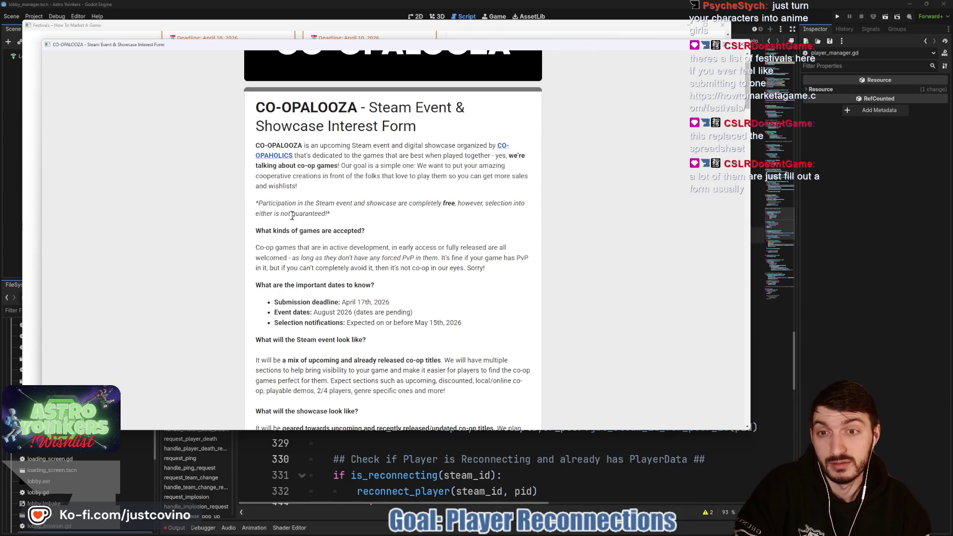
scroll(345, 216, "down", 2)
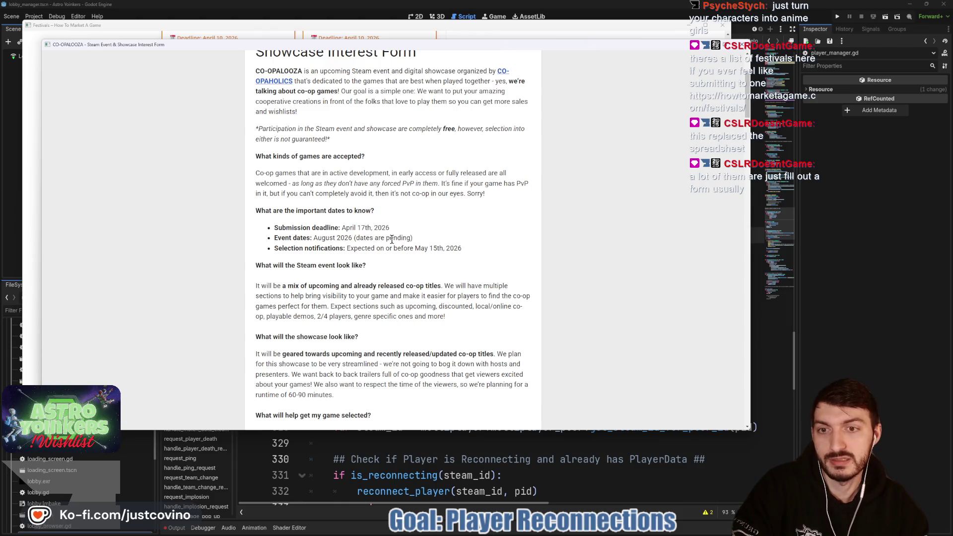
left_click_drag(437, 239, 300, 239)
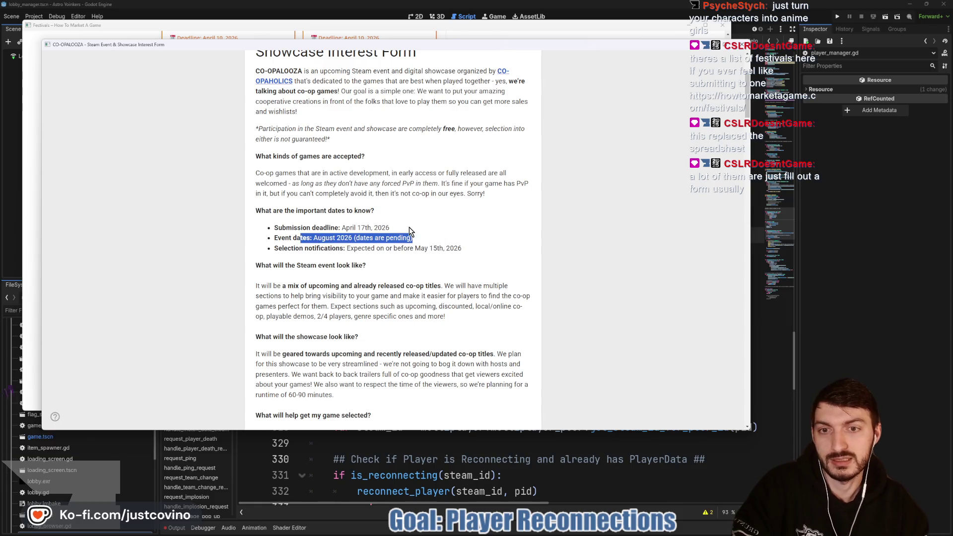
left_click(433, 243)
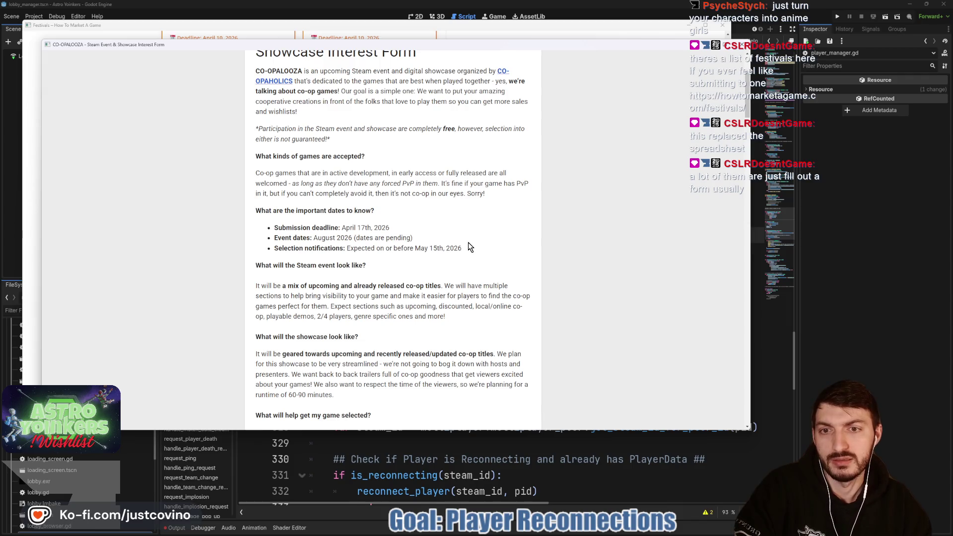
scroll(467, 239, "down", 1)
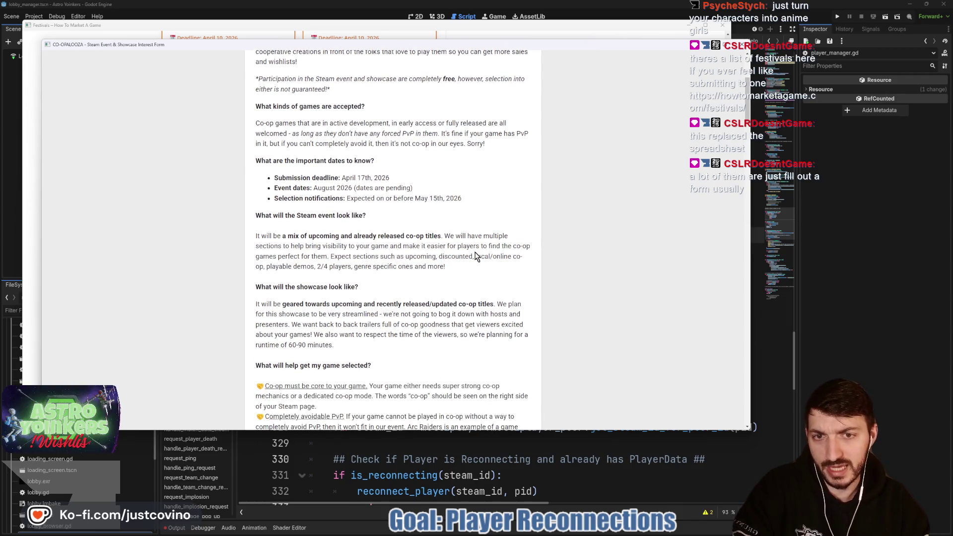
scroll(477, 252, "down", 1)
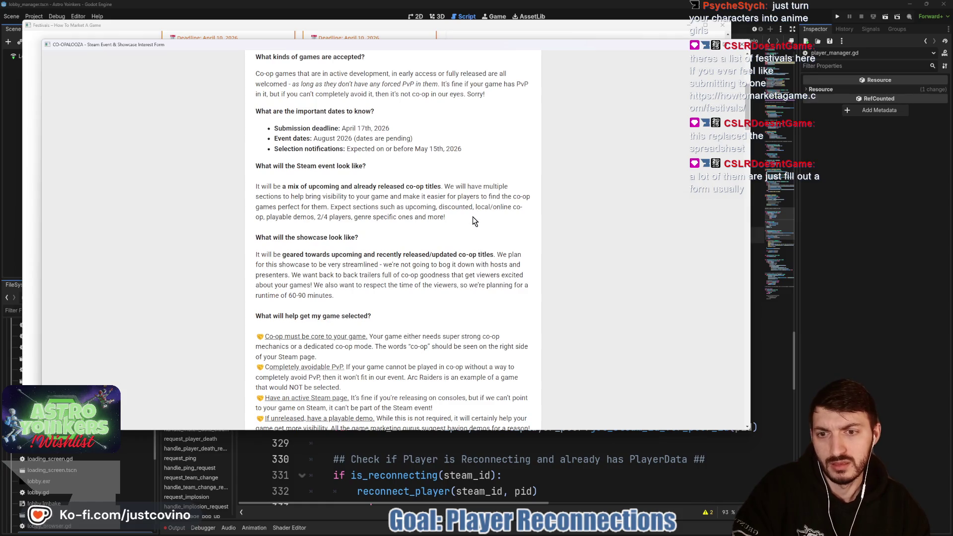
scroll(417, 181, "up", 1)
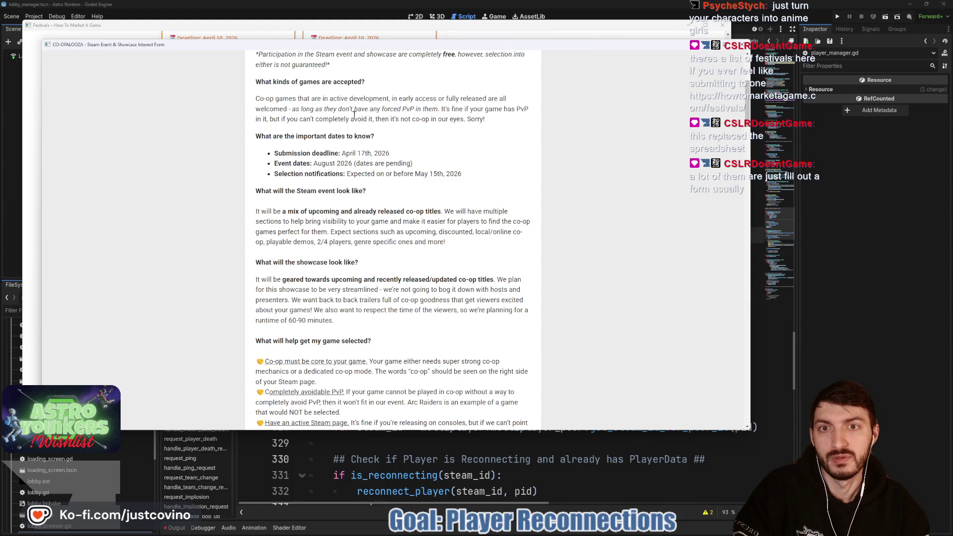
left_click_drag(440, 109, 294, 110)
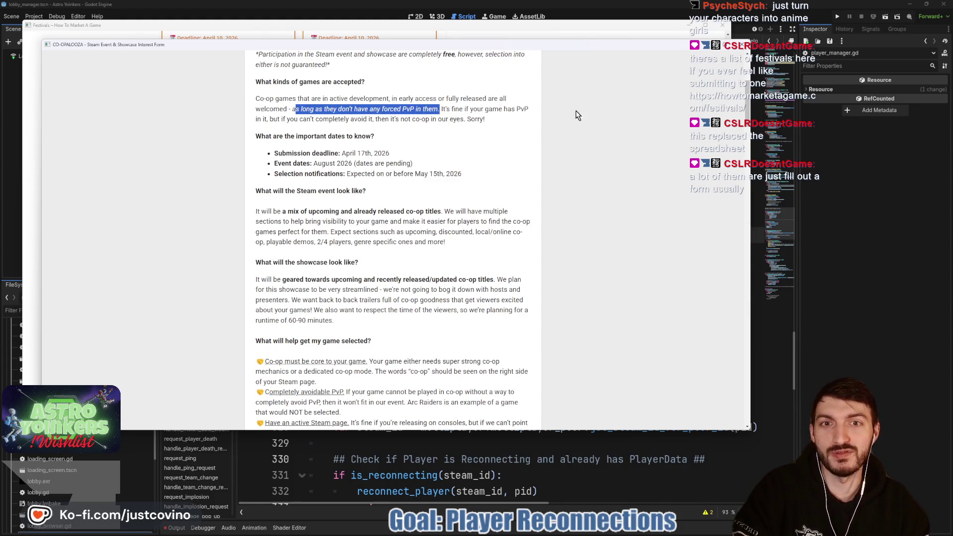
Step: Close the CO-OPALOOZA form, return to the festivals list, then bring the Godot editor forward
left_click(741, 44)
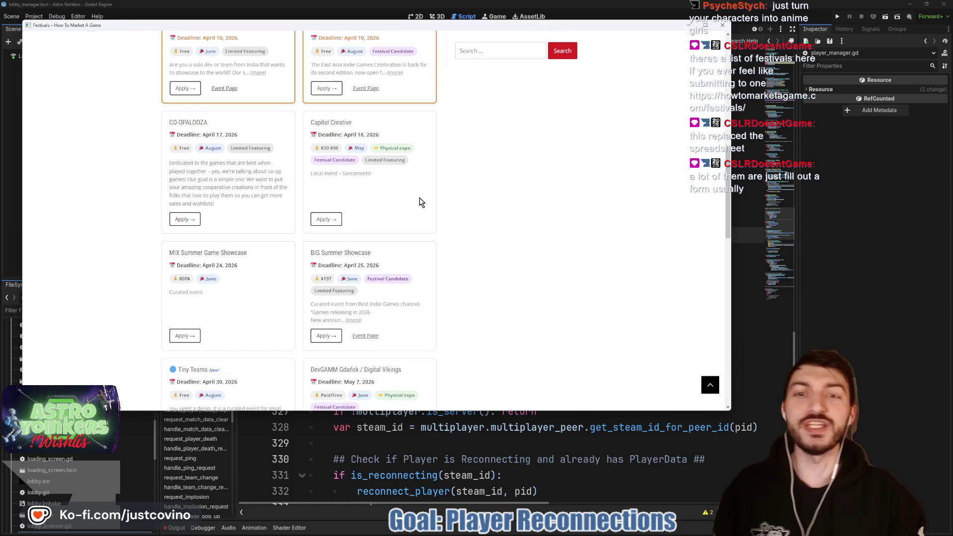
scroll(419, 198, "up", 5)
scroll(519, 230, "down", 3)
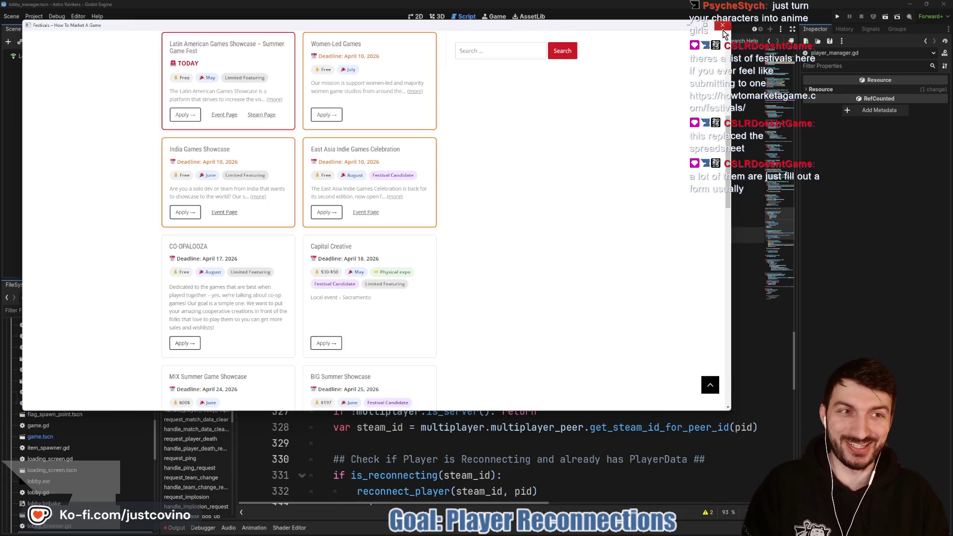
left_click(751, 26)
Step: Scroll player_manager.gd down toward _on_member_validated, then switch back to the festivals page
left_click(459, 239)
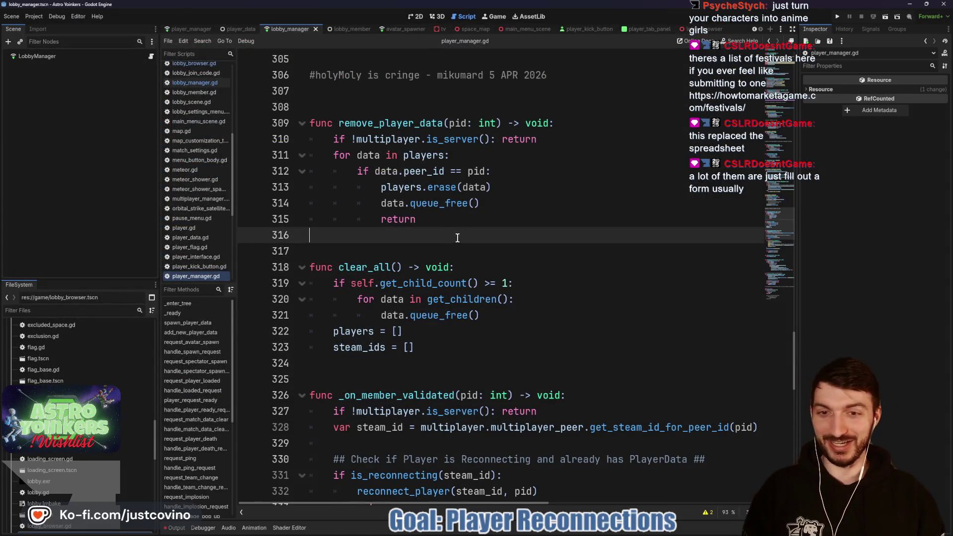
scroll(449, 241, "down", 4)
scroll(436, 233, "down", 1)
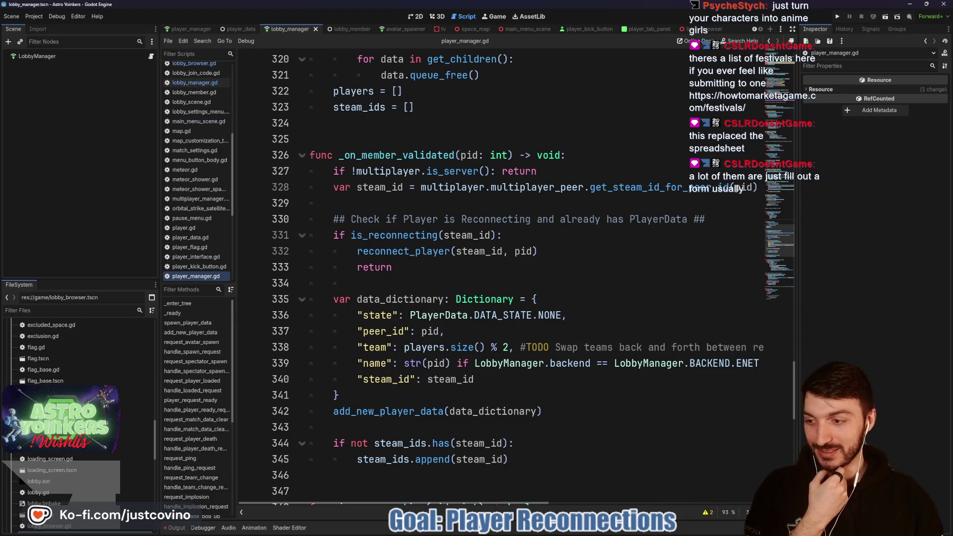
key("alt+Tab")
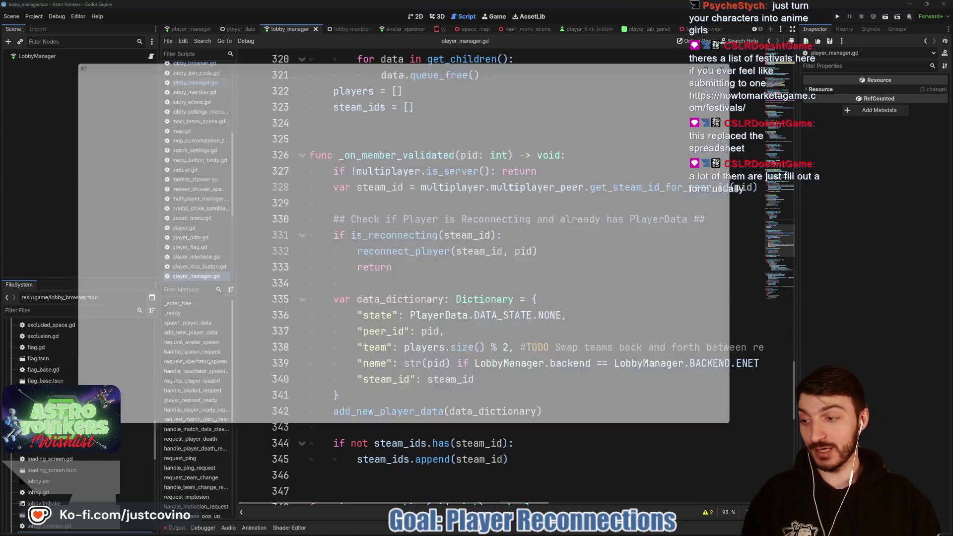
scroll(404, 194, "down", 3)
scroll(403, 195, "down", 2)
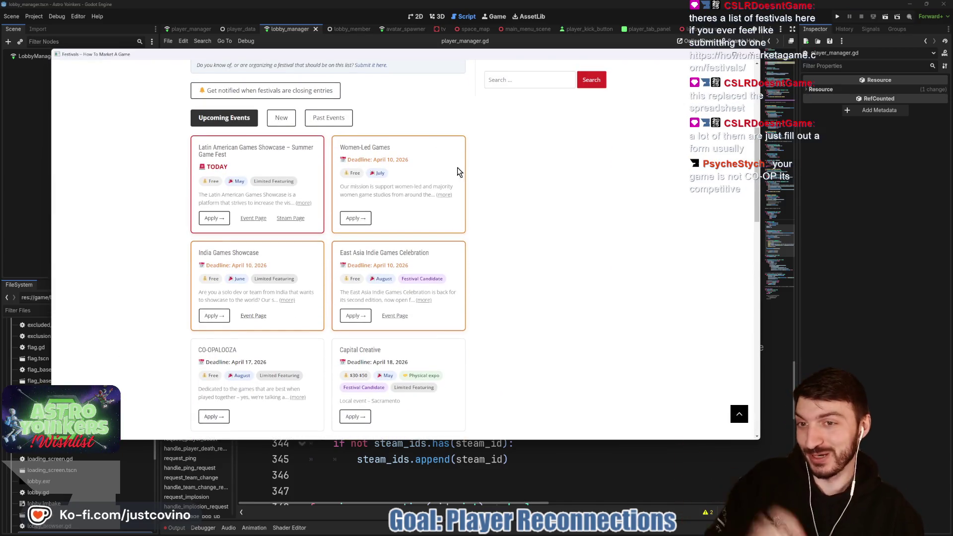
scroll(472, 149, "down", 5)
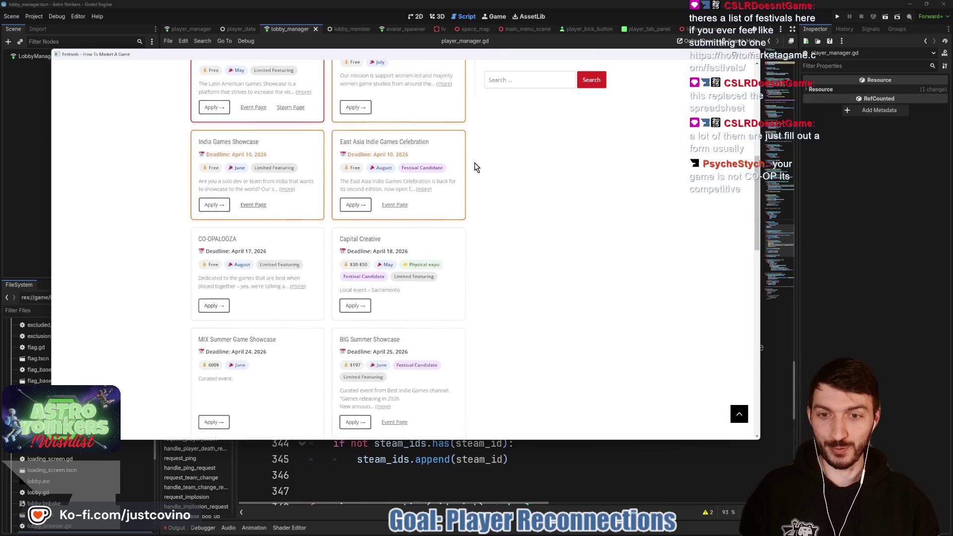
scroll(555, 166, "up", 5)
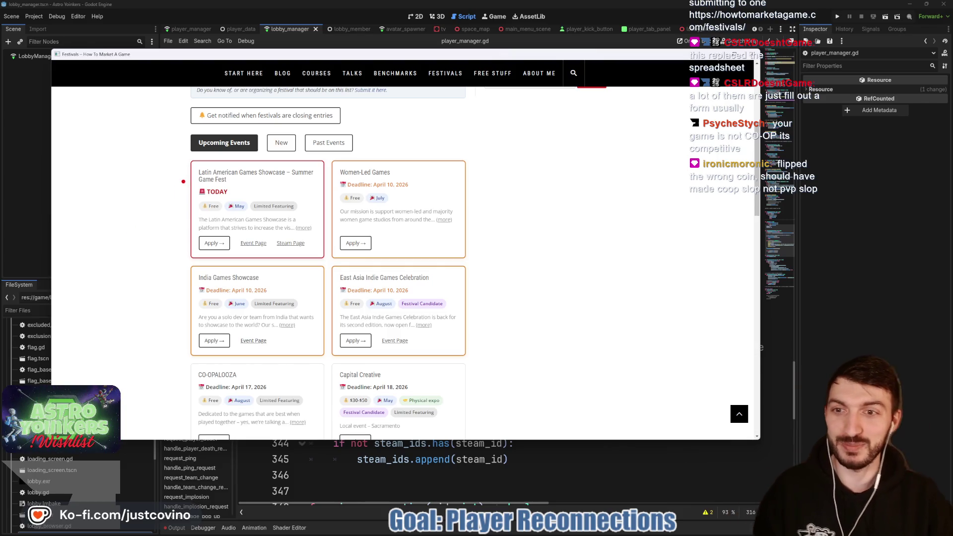
left_click_drag(95, 172, 196, 172)
left_click_drag(560, 93, 408, 174)
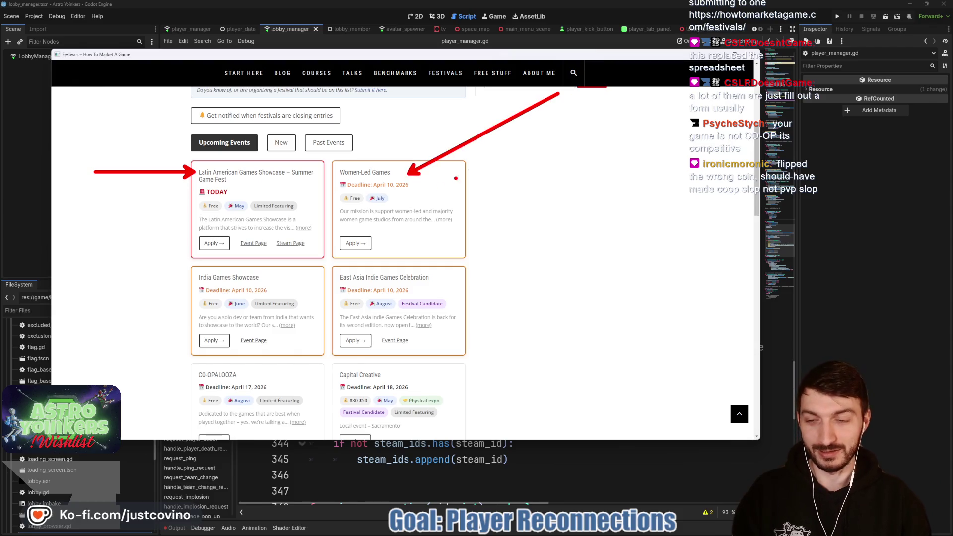
left_click_drag(32, 247, 205, 272)
left_click_drag(680, 236, 465, 278)
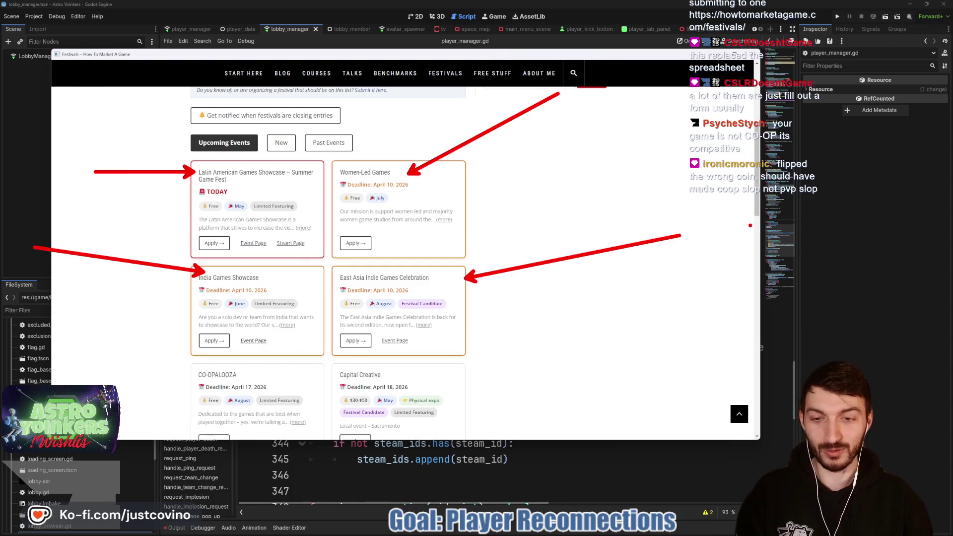
left_click_drag(1, 316, 195, 370)
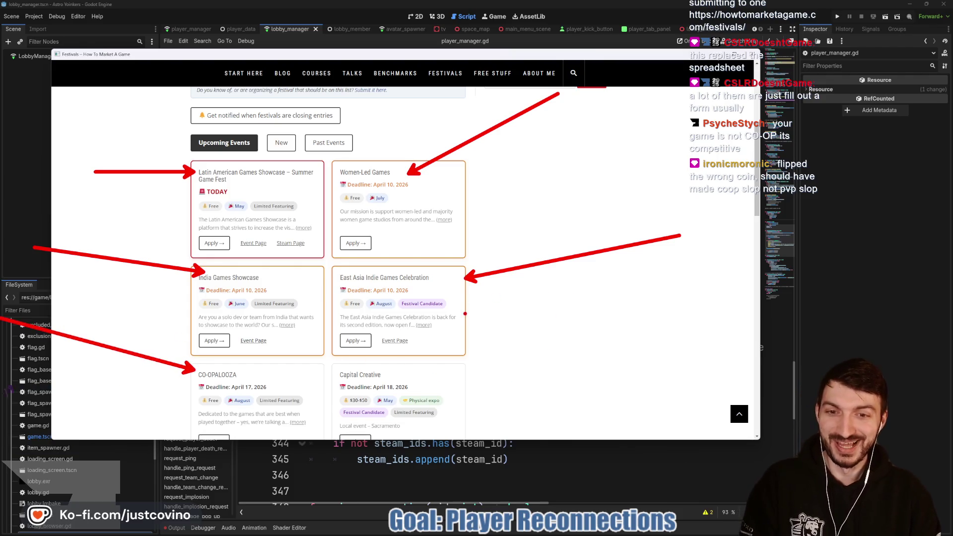
key("Escape")
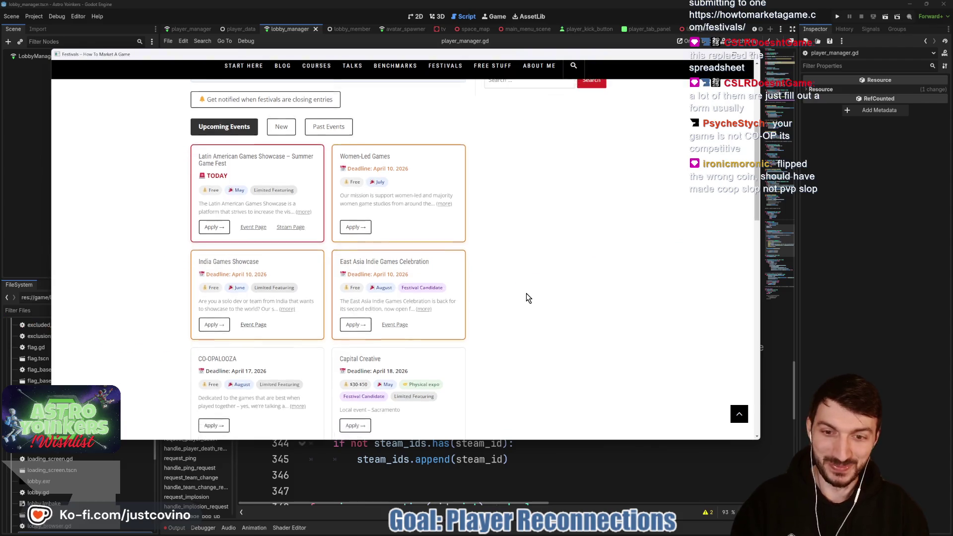
scroll(526, 296, "down", 3)
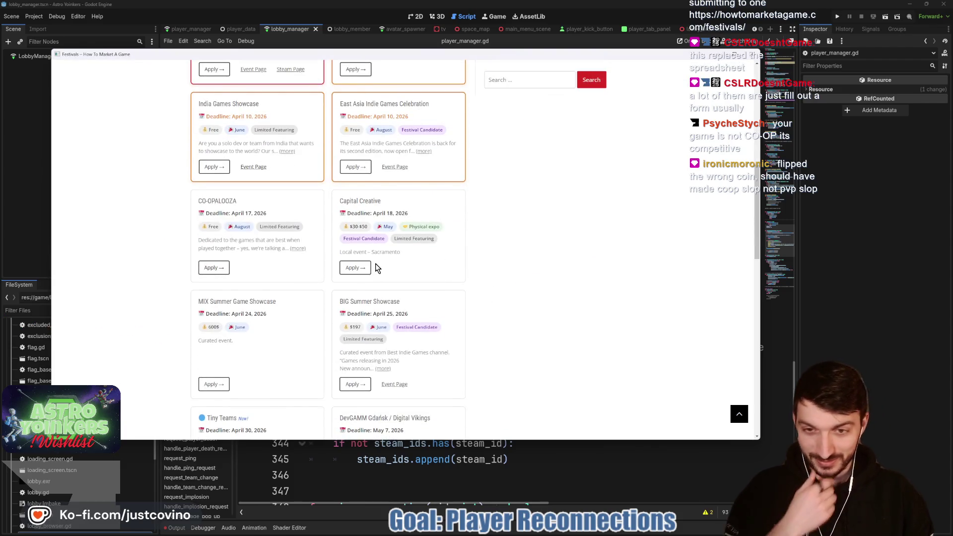
scroll(348, 255, "down", 2)
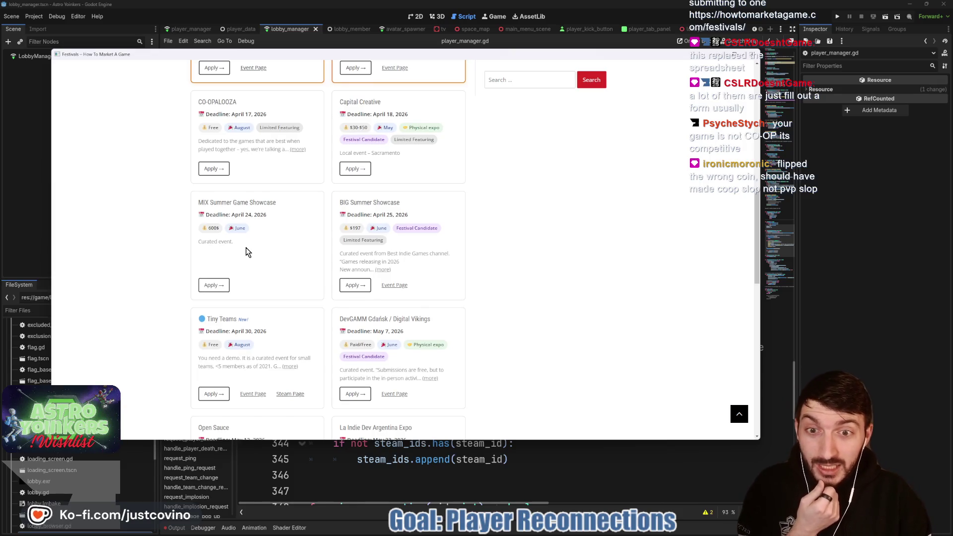
scroll(331, 259, "down", 1)
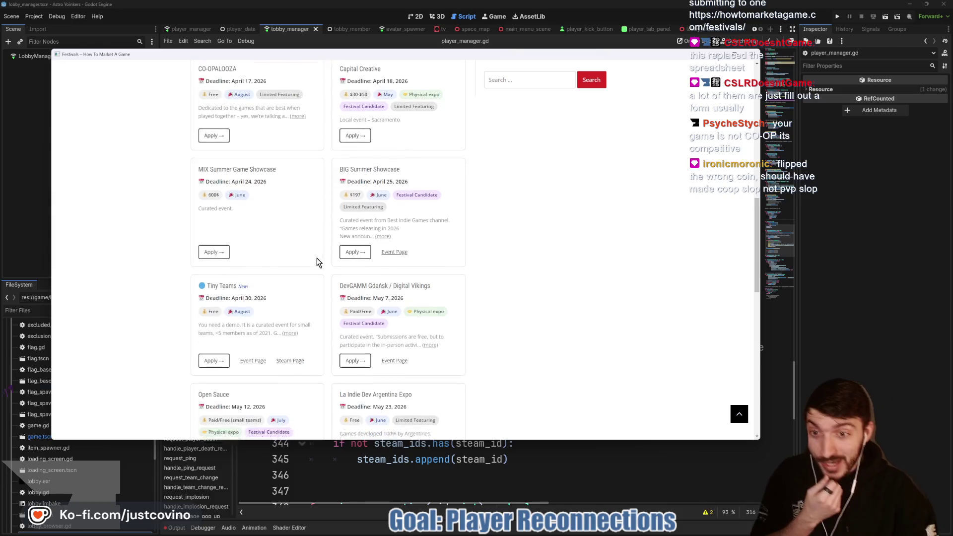
scroll(313, 264, "down", 1)
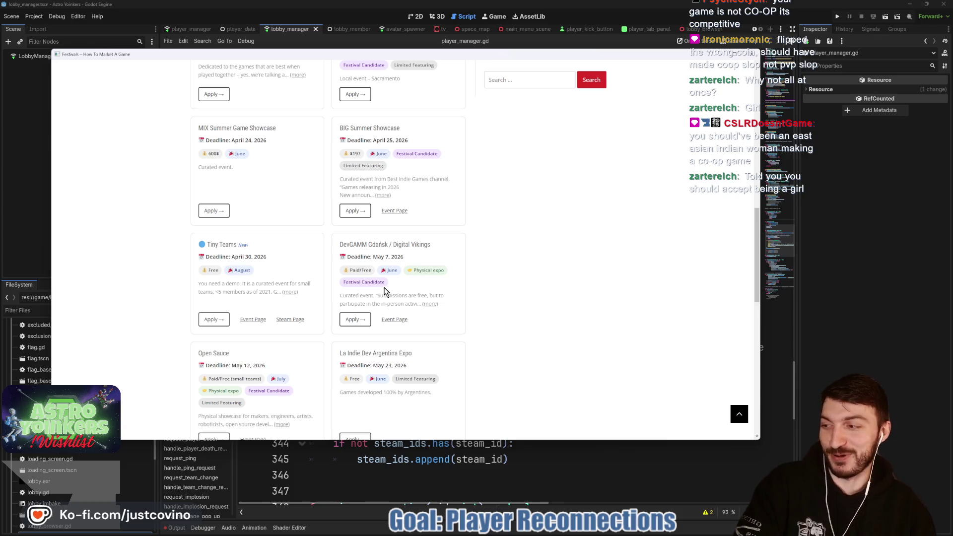
scroll(392, 293, "up", 10)
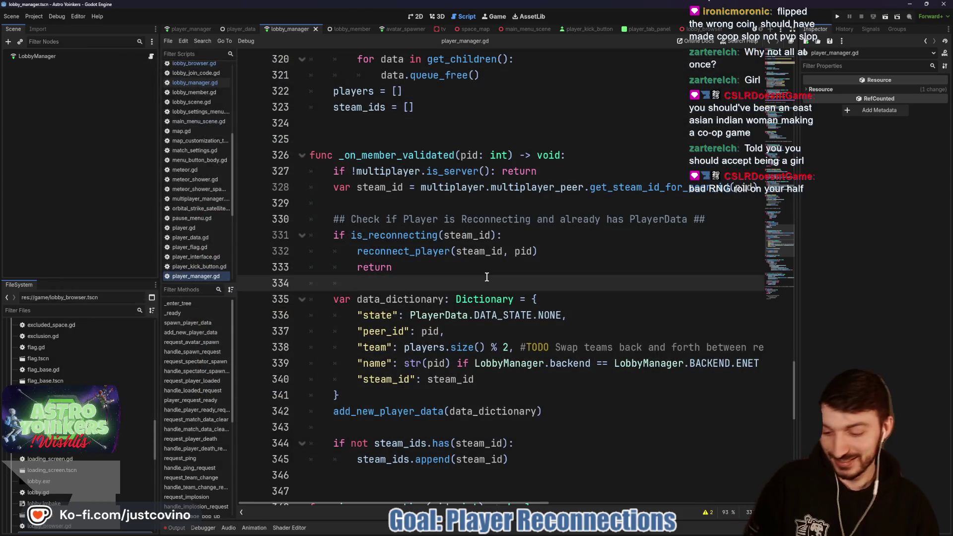
Step: Save the scene with Ctrl+S and bring the festivals page back in front
key("ctrl+s")
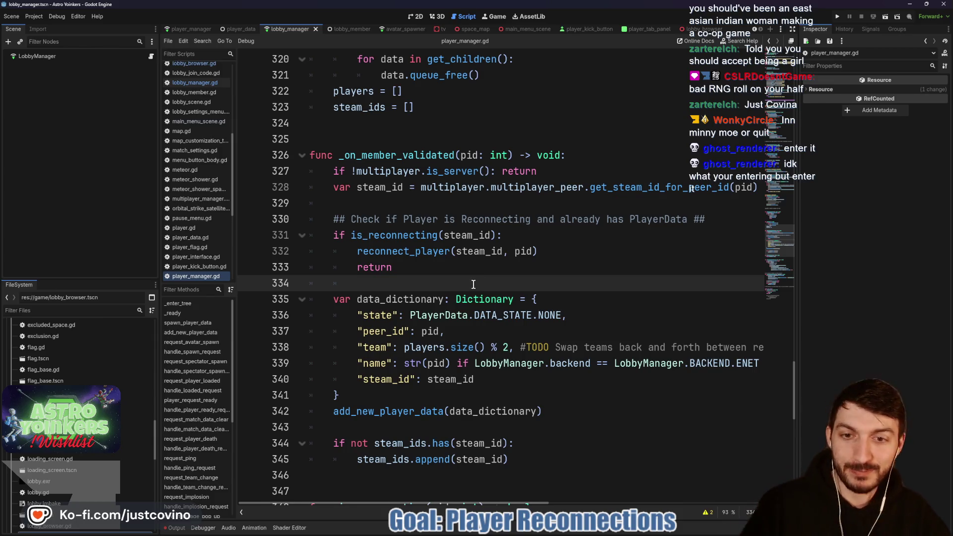
key("ctrl+s")
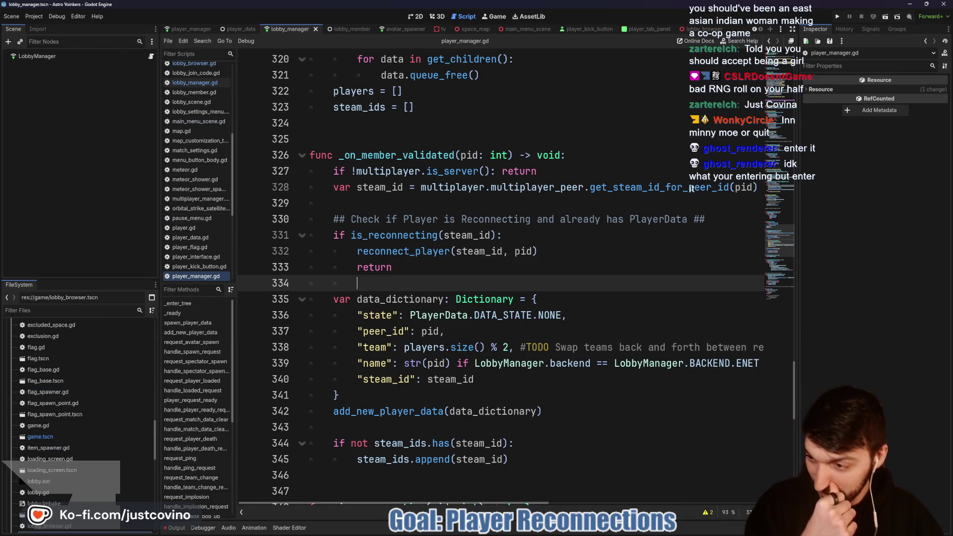
key("alt+Tab")
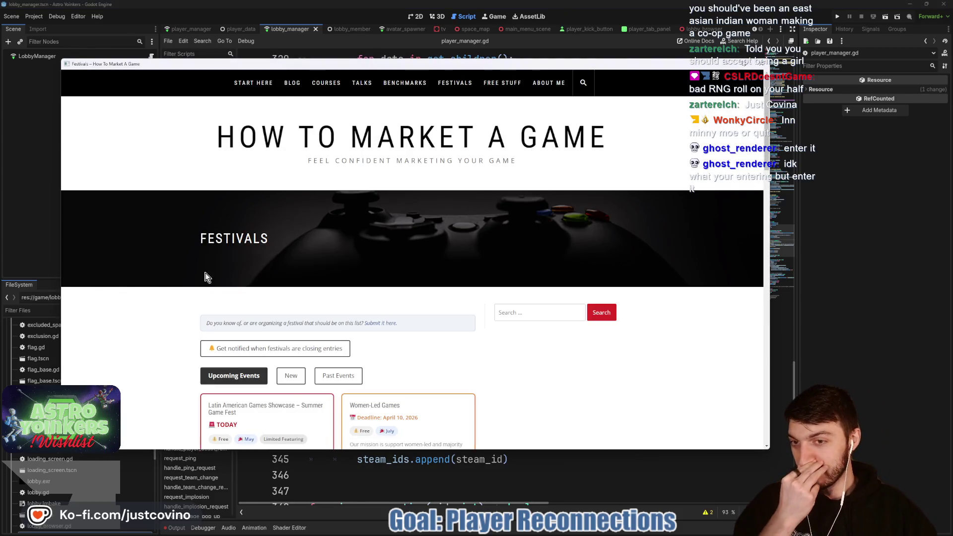
Step: Reposition the browser and outline the Latin American, Women-Led, India and East Asia cards in red
left_click_drag(510, 64, 536, 40)
scroll(544, 250, "down", 4)
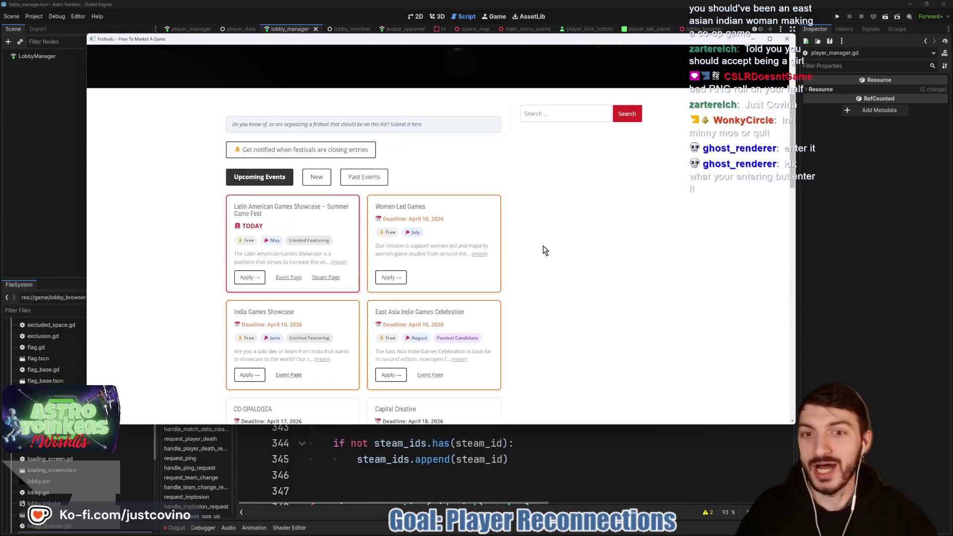
scroll(556, 236, "down", 2)
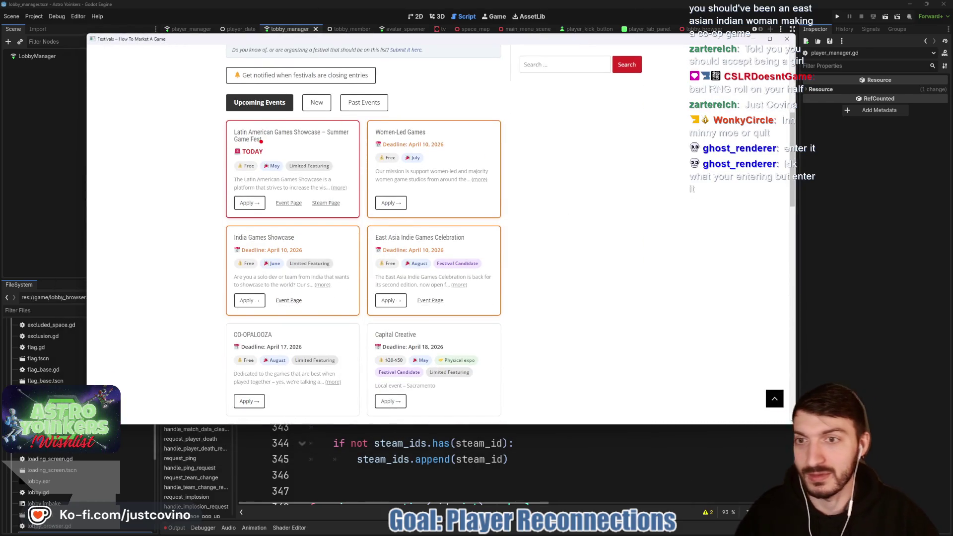
left_click_drag(200, 109, 367, 229)
left_click_drag(353, 118, 528, 225)
mouse_move(195, 208)
left_mouse_down()
mouse_move(355, 301)
mouse_move(368, 318)
left_mouse_up()
left_click_drag(352, 205, 536, 323)
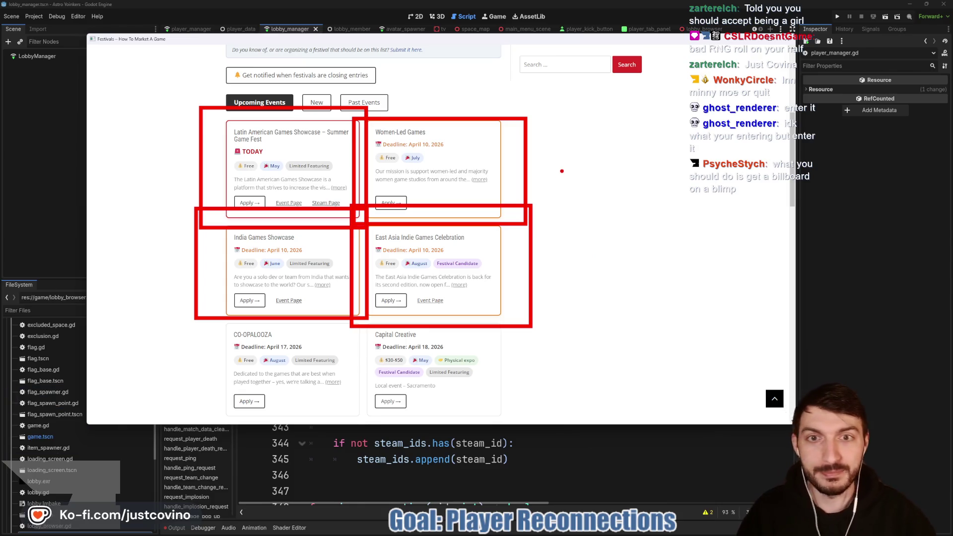
Step: Box the empty space and draw arrows to the Women-Led, Latin American, India and Capital Creative cards
left_click_drag(554, 131, 738, 282)
left_click_drag(437, 113, 501, 50)
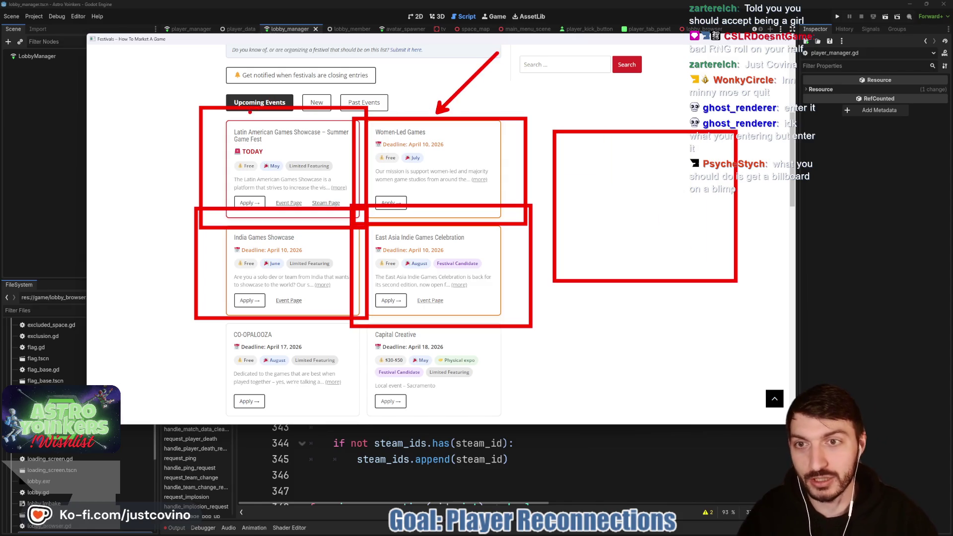
left_click_drag(177, 157, 77, 133)
left_click_drag(181, 281, 100, 250)
left_click_drag(496, 334, 557, 392)
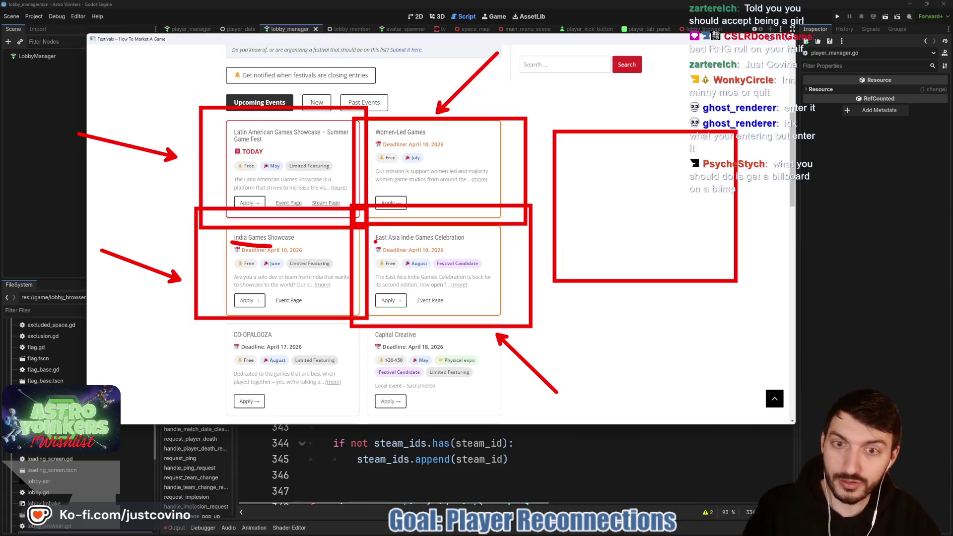
Step: Underline the East Asia Indie title, then clear all annotations and close the festivals browser
left_click_drag(376, 242, 415, 247)
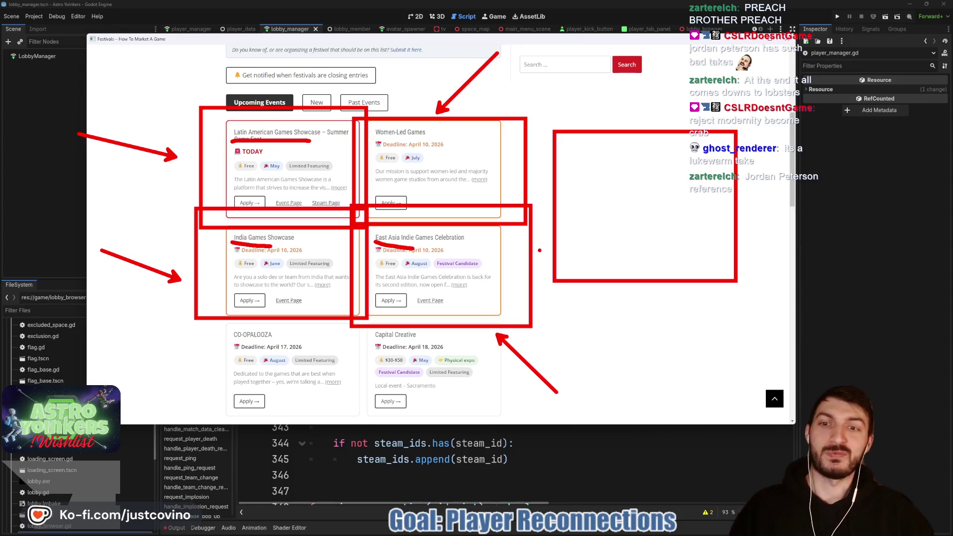
key("Escape")
left_click(786, 40)
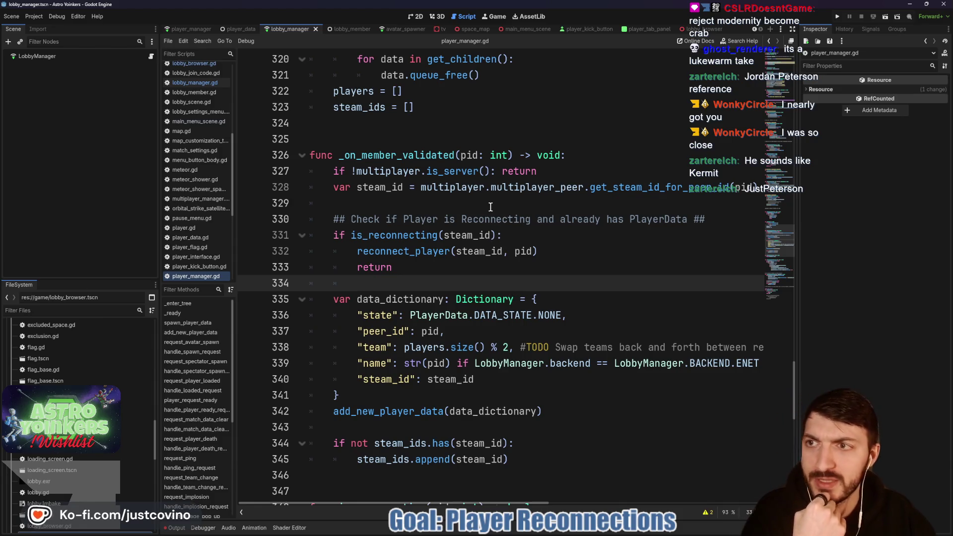
Step: Scroll up in player_manager.gd to show clear_all just above _on_member_validated
scroll(471, 185, "up", 4)
scroll(421, 198, "down", 2)
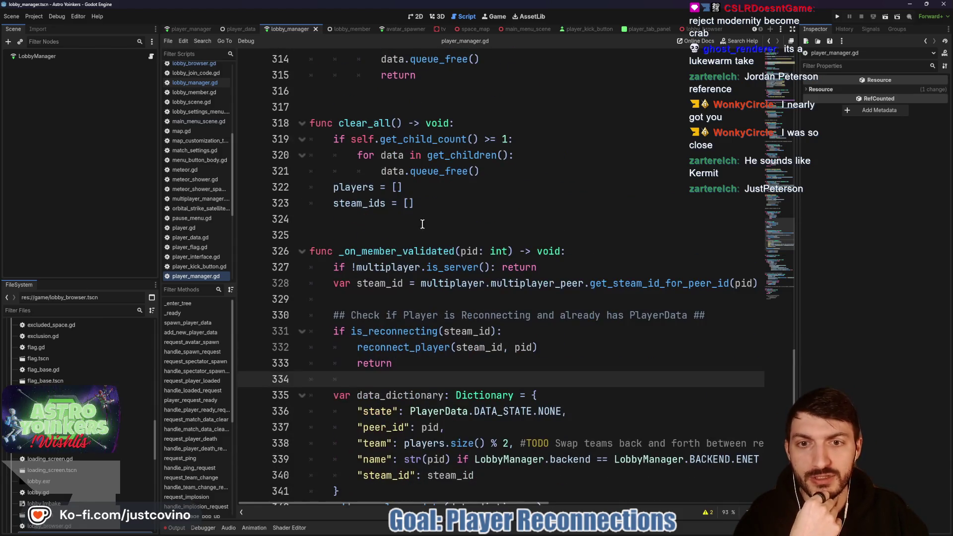
left_click(387, 230)
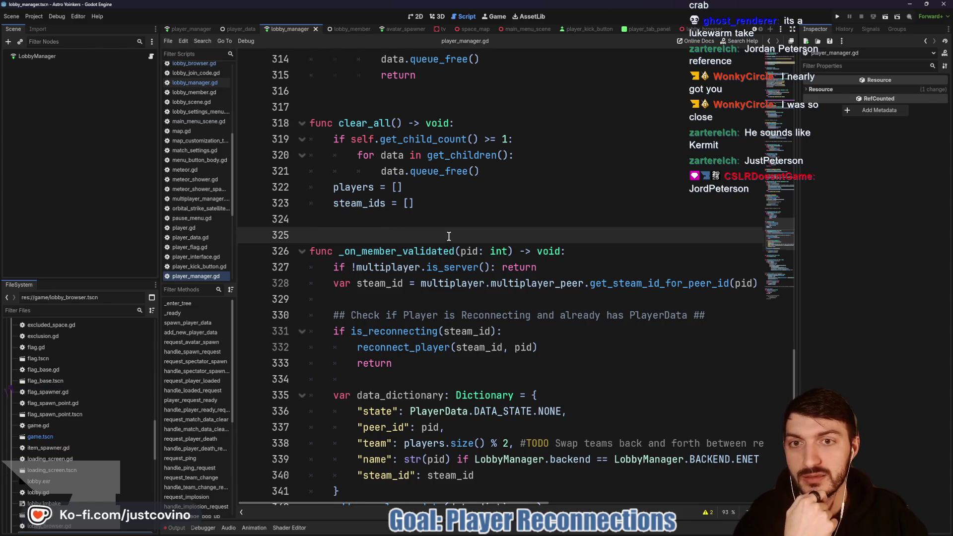
scroll(452, 233, "up", 4)
scroll(417, 258, "up", 5)
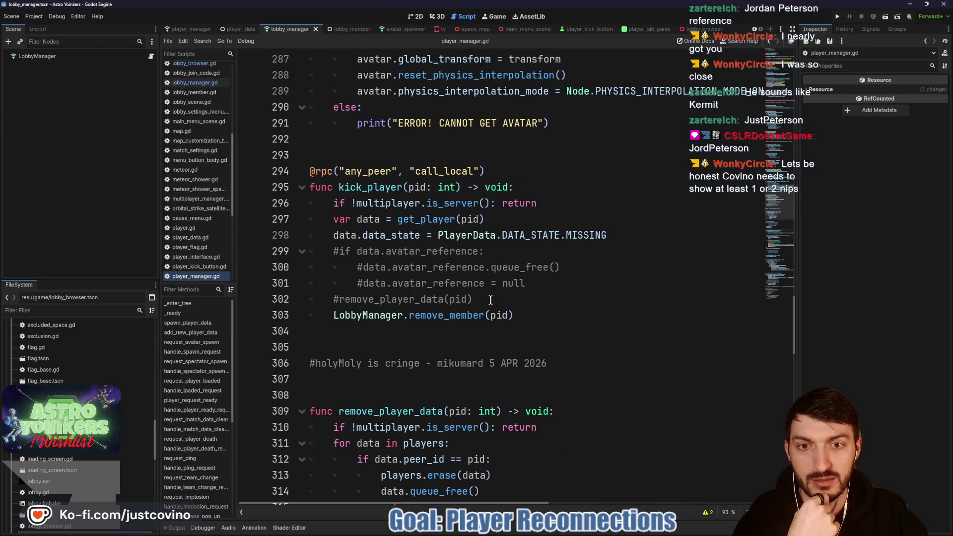
scroll(472, 298, "down", 9)
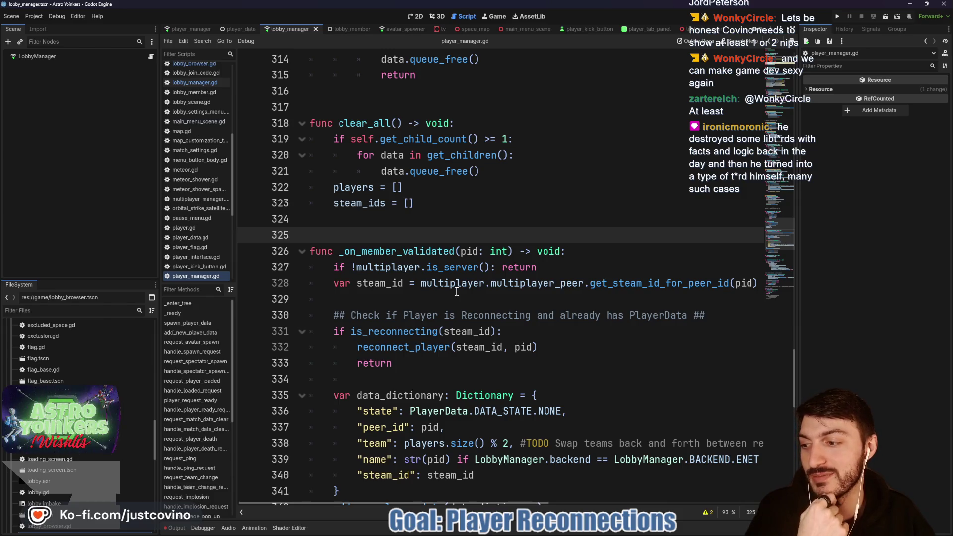
left_click(425, 222)
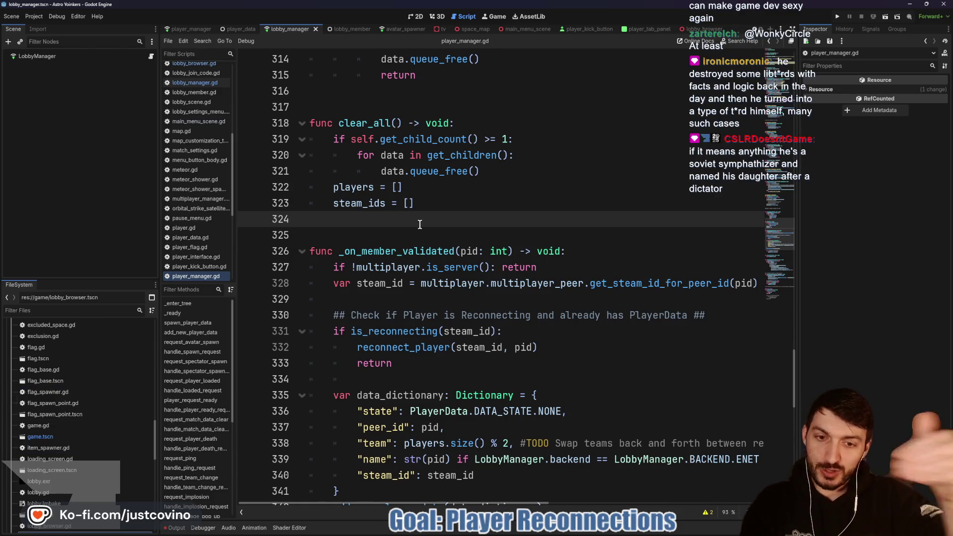
left_click(418, 232)
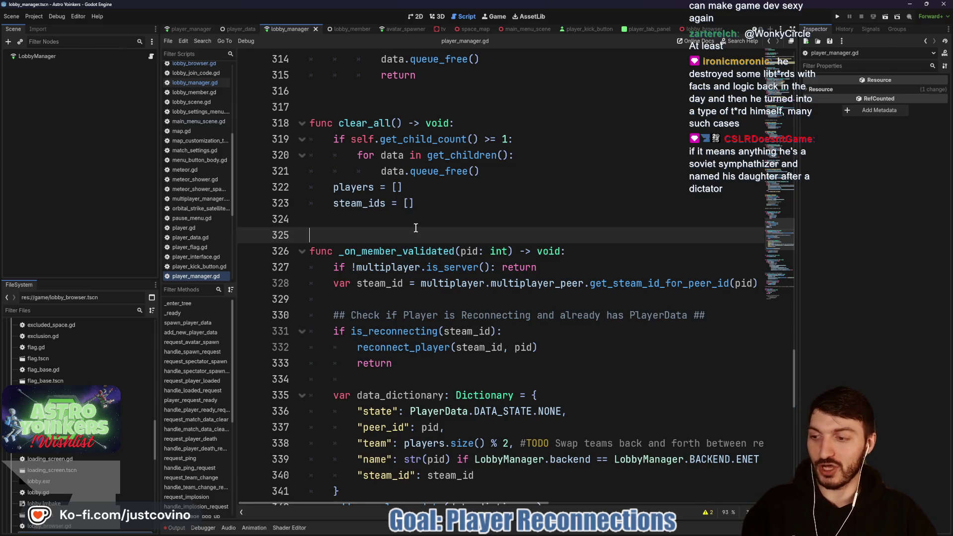
left_click(412, 223)
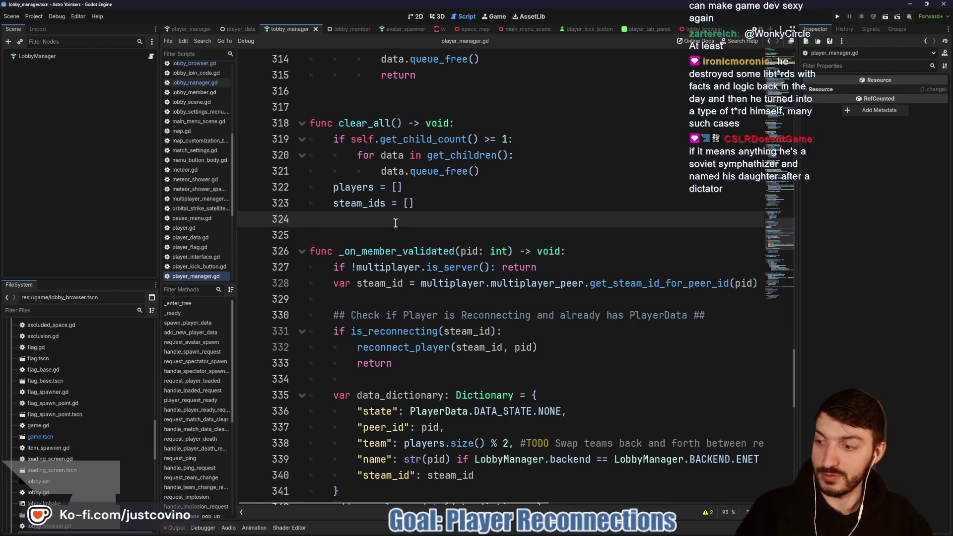
scroll(420, 239, "up", 3)
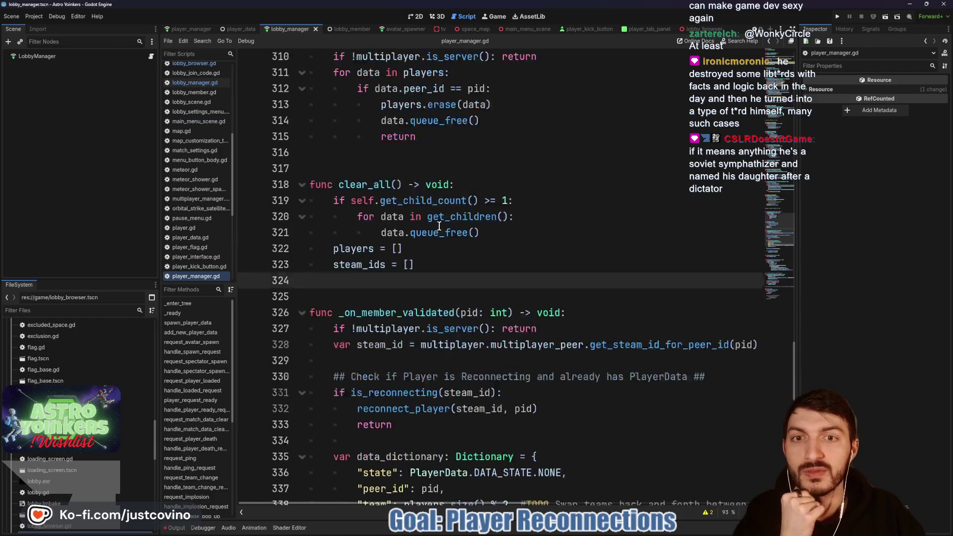
left_click(482, 234)
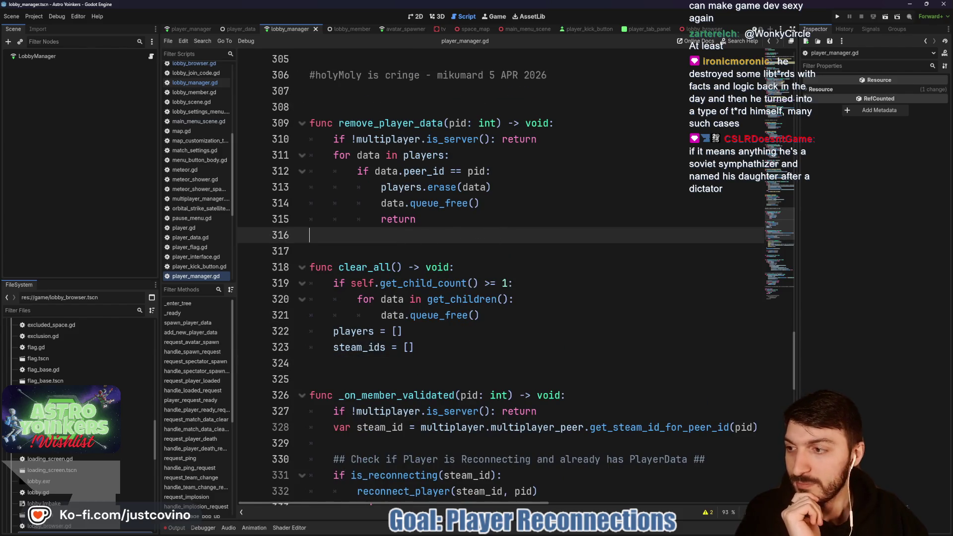
key("alt+Tab")
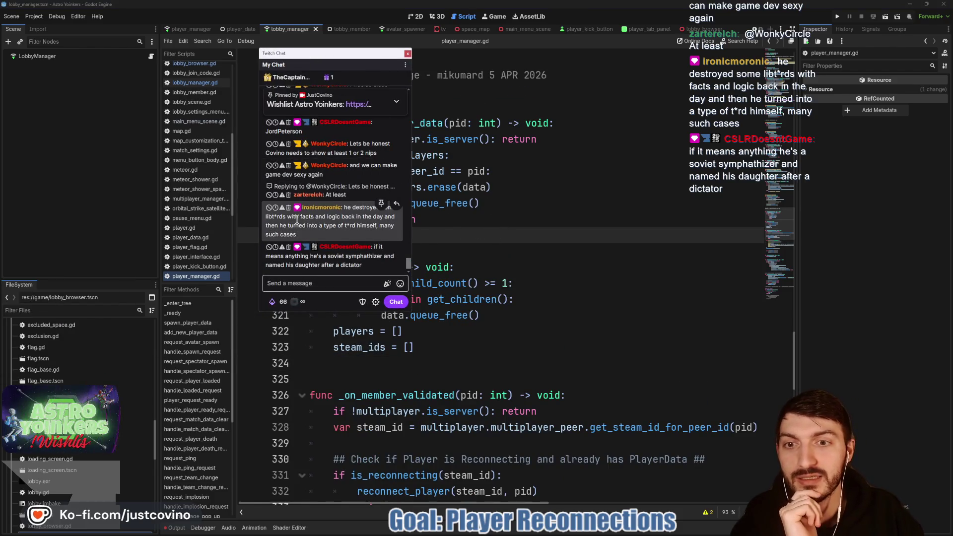
left_click_drag(358, 218, 341, 217)
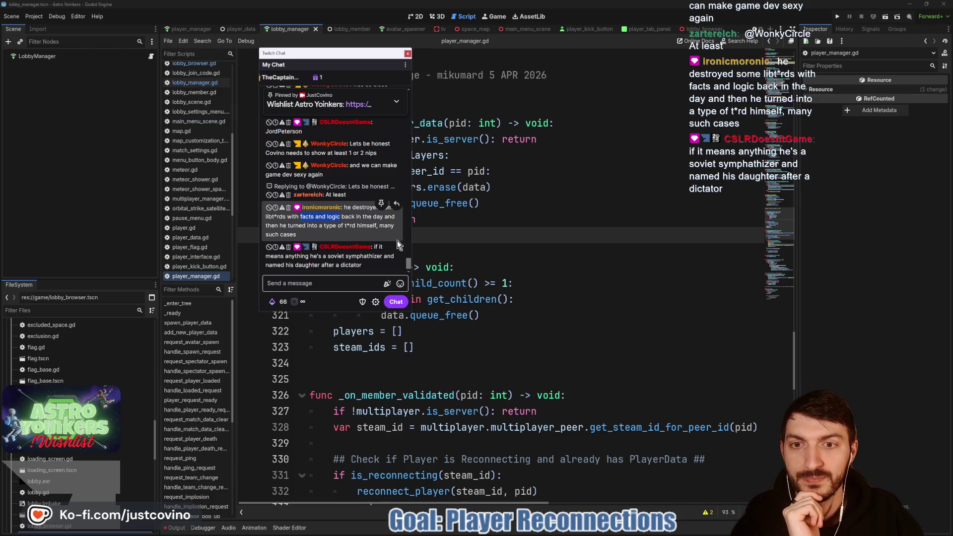
mouse_move(336, 52)
left_mouse_down()
mouse_move(274, 53)
mouse_move(281, 67)
mouse_move(0, 75)
left_mouse_up()
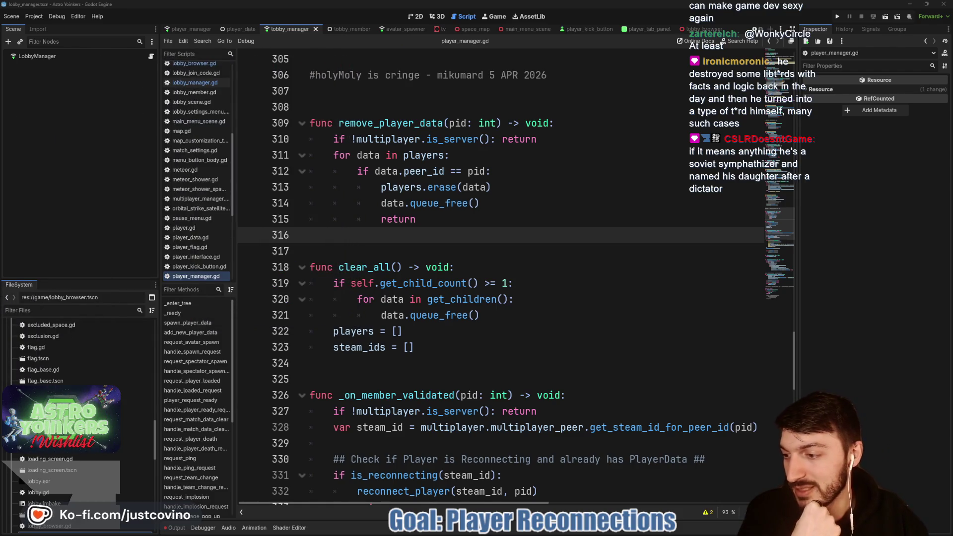
left_click(367, 241)
Step: Save the scene and script with Ctrl+S, then scroll down to is_reconnecting
key("ctrl+s")
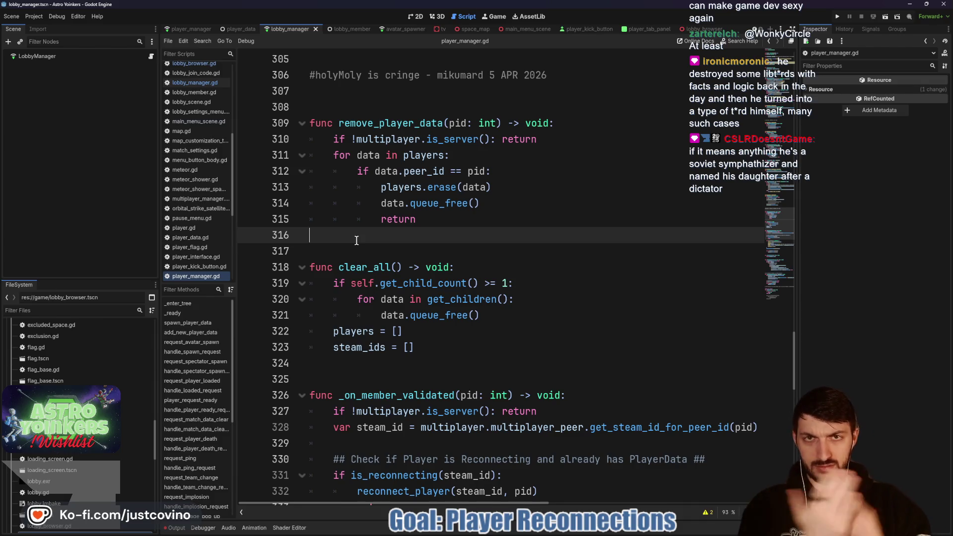
scroll(394, 212, "up", 2)
scroll(394, 211, "down", 9)
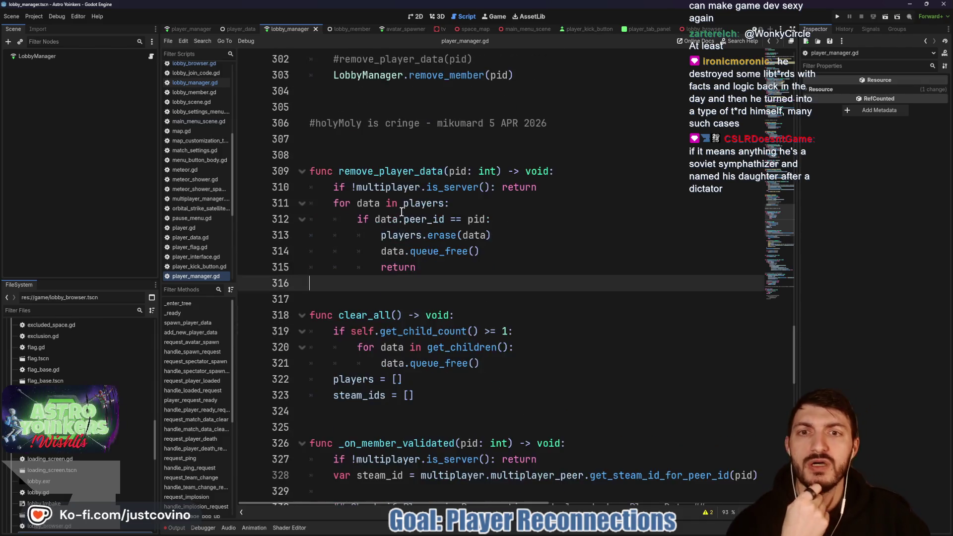
scroll(459, 210, "down", 4)
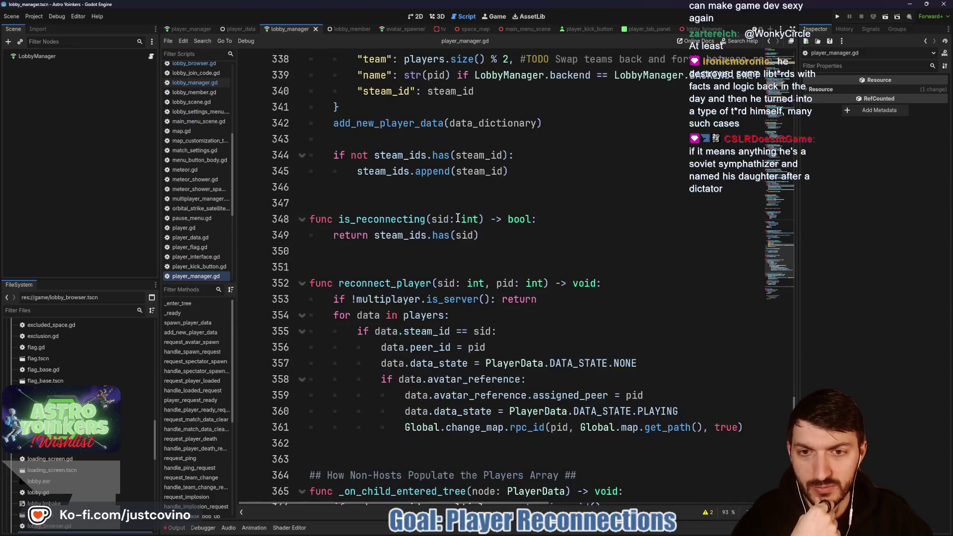
Step: Select the is_reconnecting name and its steam_ids return line, then place the caret on line 350
double_click(403, 219)
left_click_drag(498, 235, 311, 235)
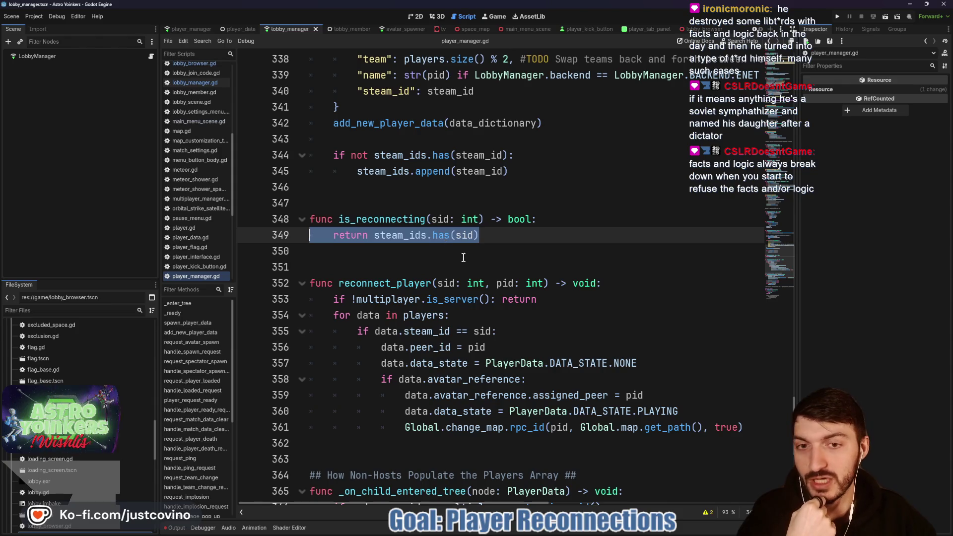
left_click(488, 240)
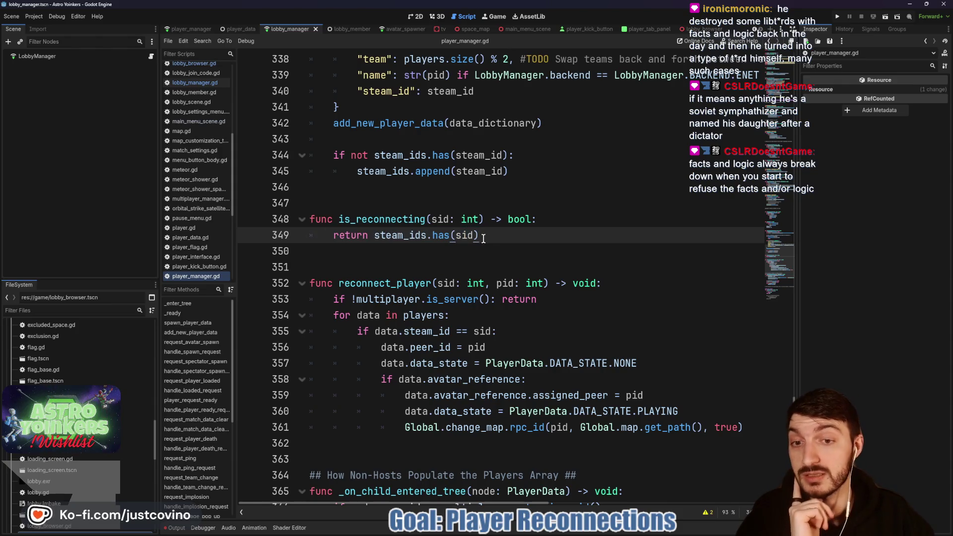
left_click(426, 253)
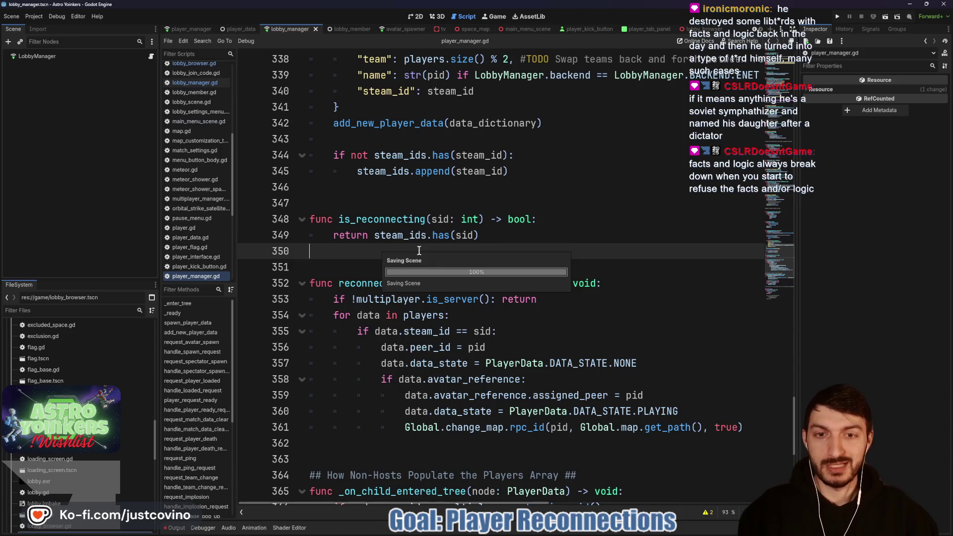
scroll(410, 221, "down", 1)
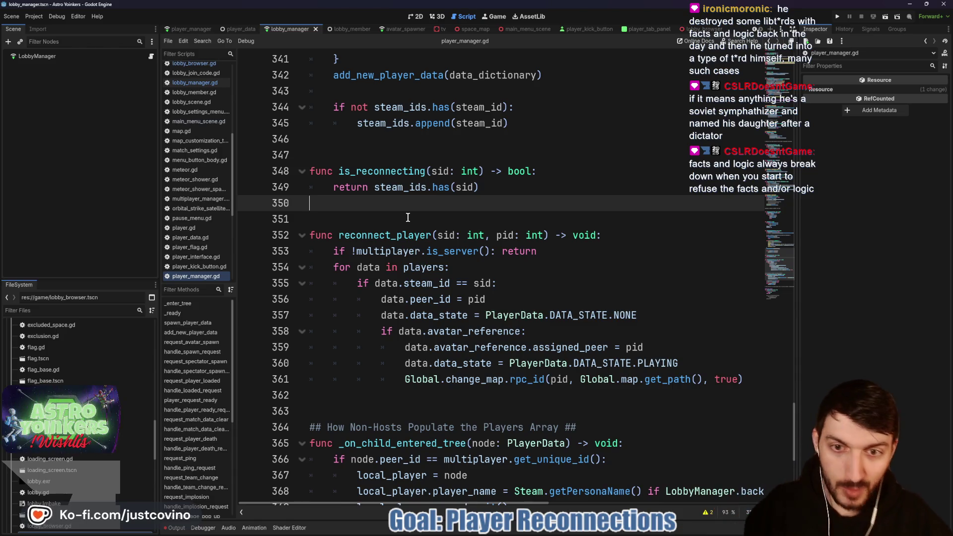
Step: Move the caret through blank lines 351 and 362 while scrolling to reconnect_player
left_click(408, 217)
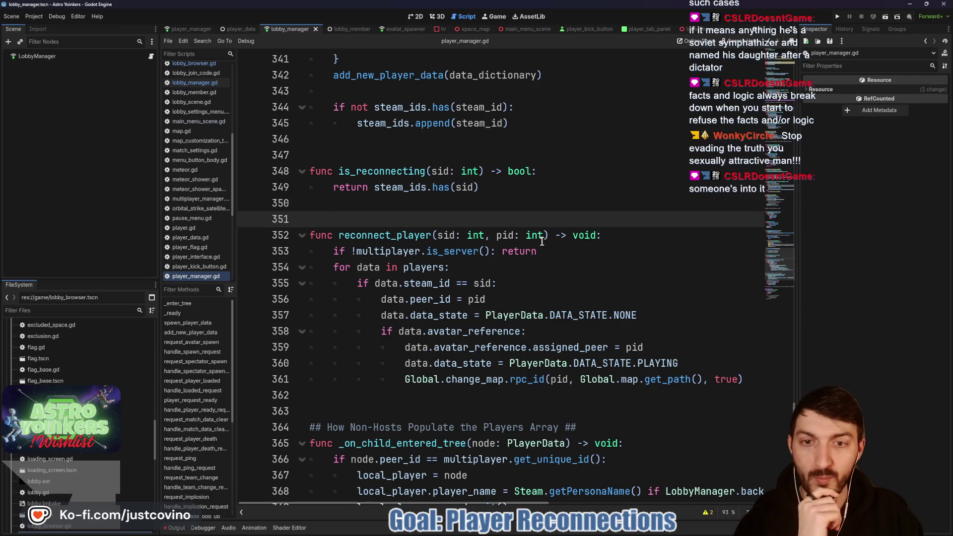
scroll(529, 238, "down", 4)
left_click(430, 255)
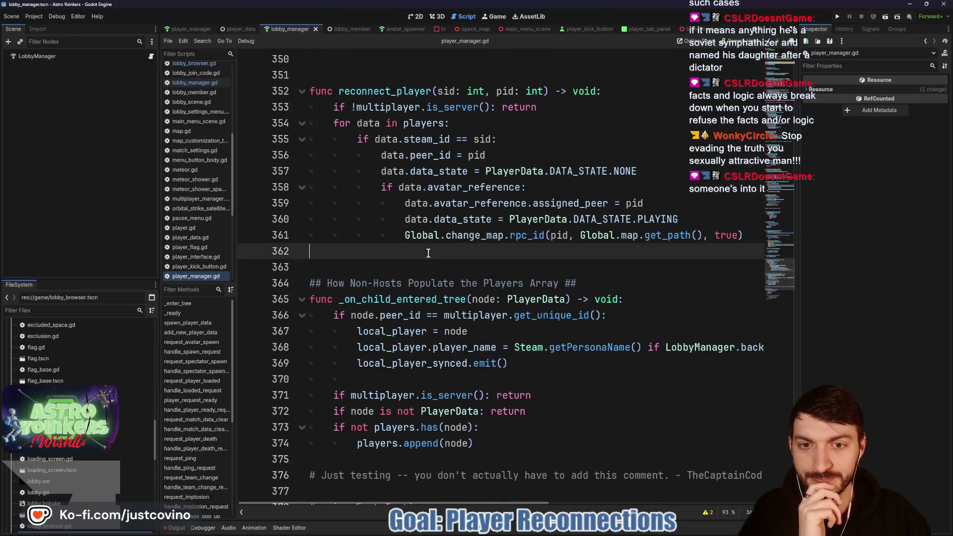
key("Up")
key("Up")
key("Up")
scroll(430, 255, "down", 3)
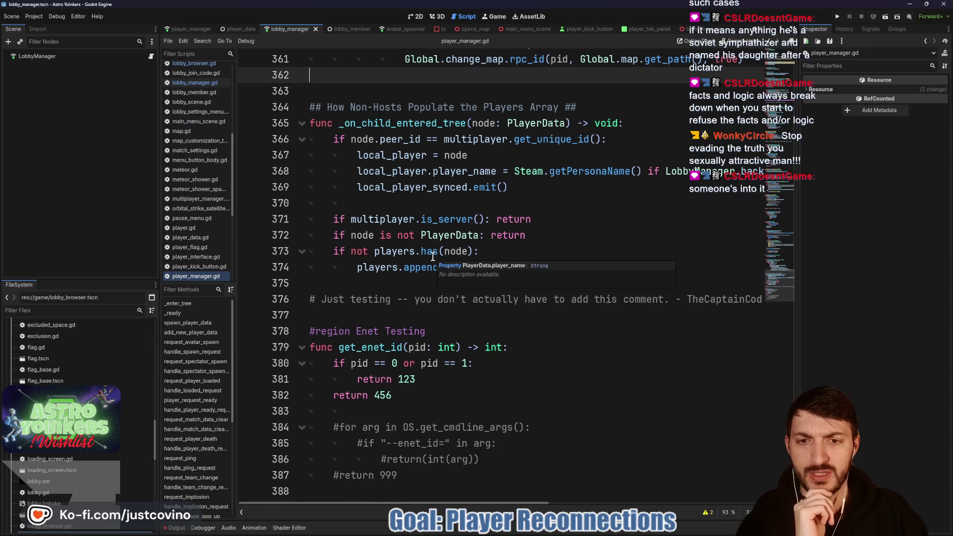
scroll(531, 302, "up", 5)
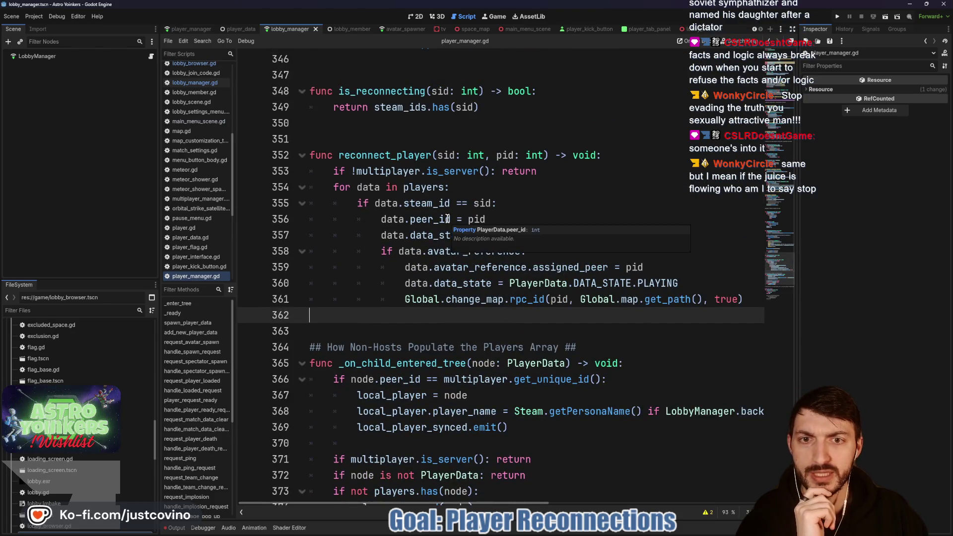
Step: Select reconnect_player's player loop body and its name, then switch to lobby_browser.gd
mouse_move(381, 192)
left_mouse_down()
mouse_move(407, 299)
mouse_move(576, 348)
mouse_move(520, 299)
mouse_move(552, 297)
left_mouse_up()
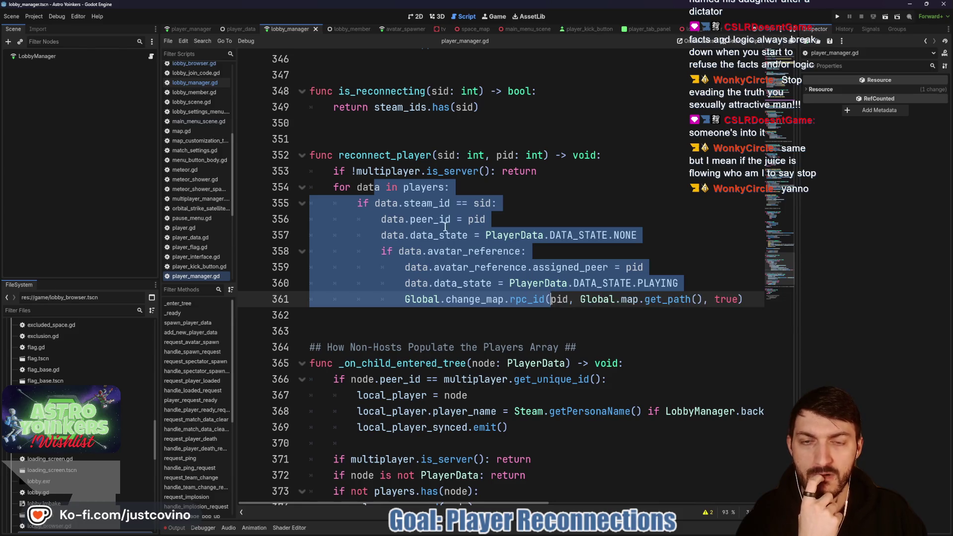
double_click(395, 155)
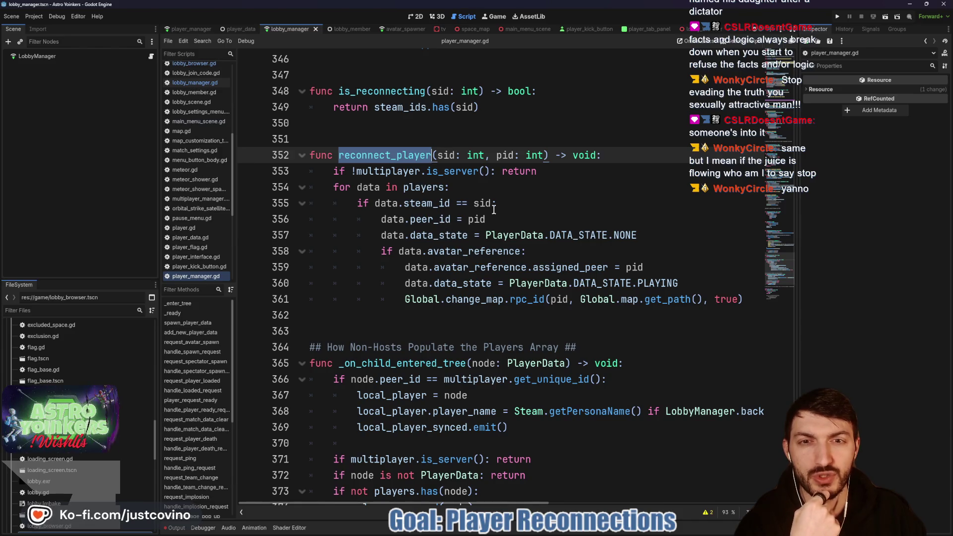
scroll(482, 203, "up", 1)
scroll(482, 203, "down", 1)
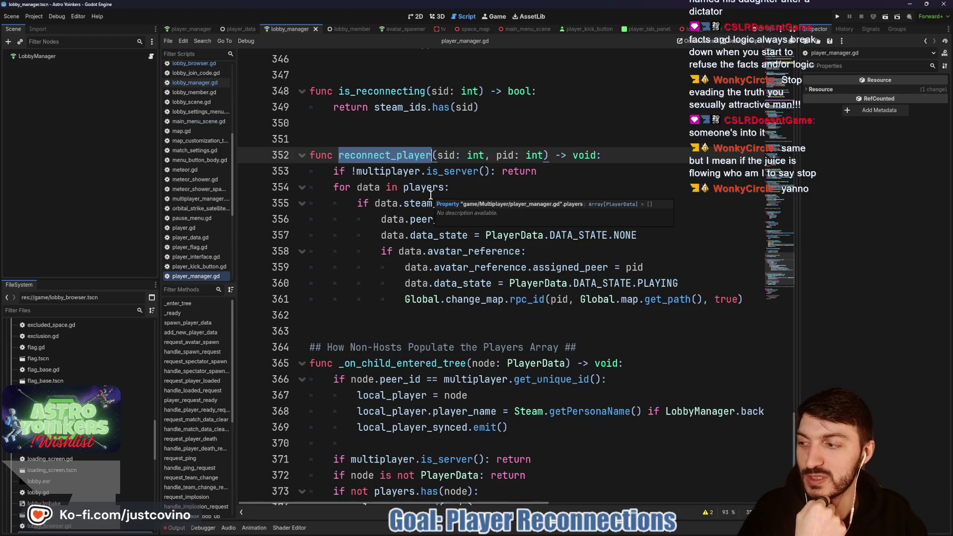
left_click(478, 188)
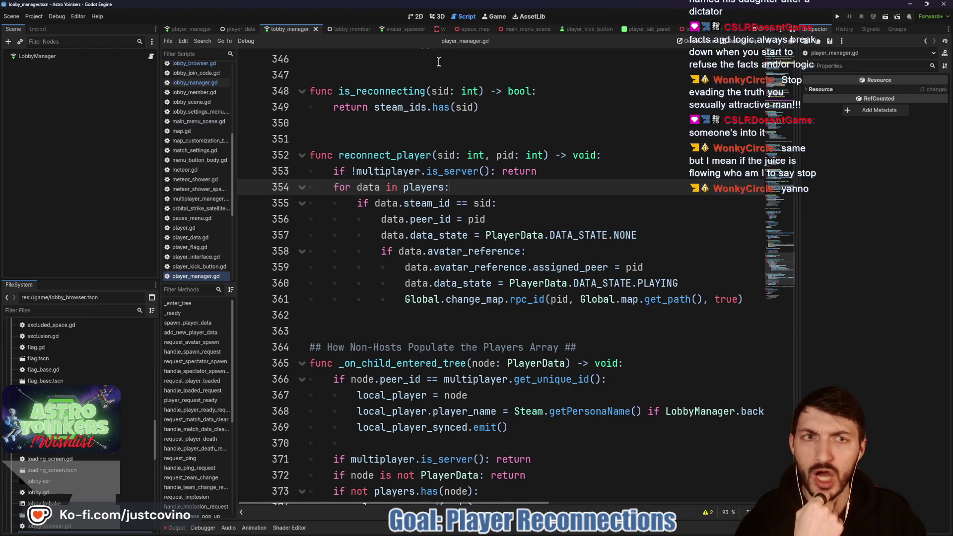
left_click(700, 30)
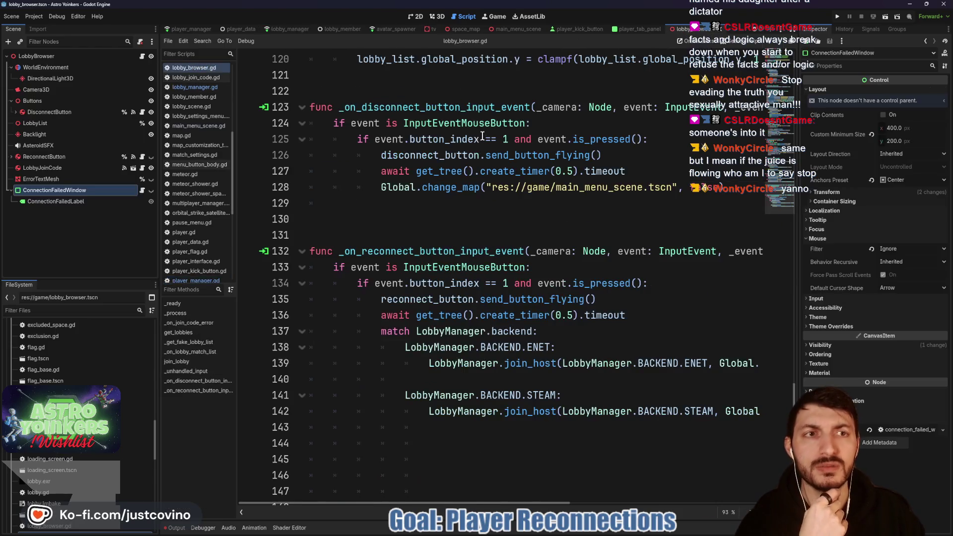
Step: Switch from lobby_browser.gd back to player_manager.gd with Ctrl+Tab
key("ctrl+Tab")
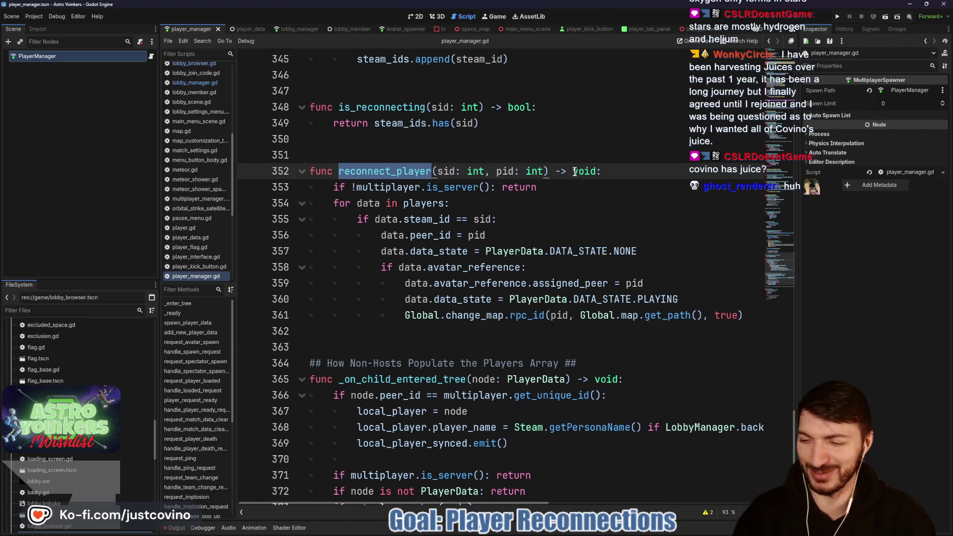
Step: Check the reconnect_player call on line 332, then return to its definition at line 352
left_click(440, 331)
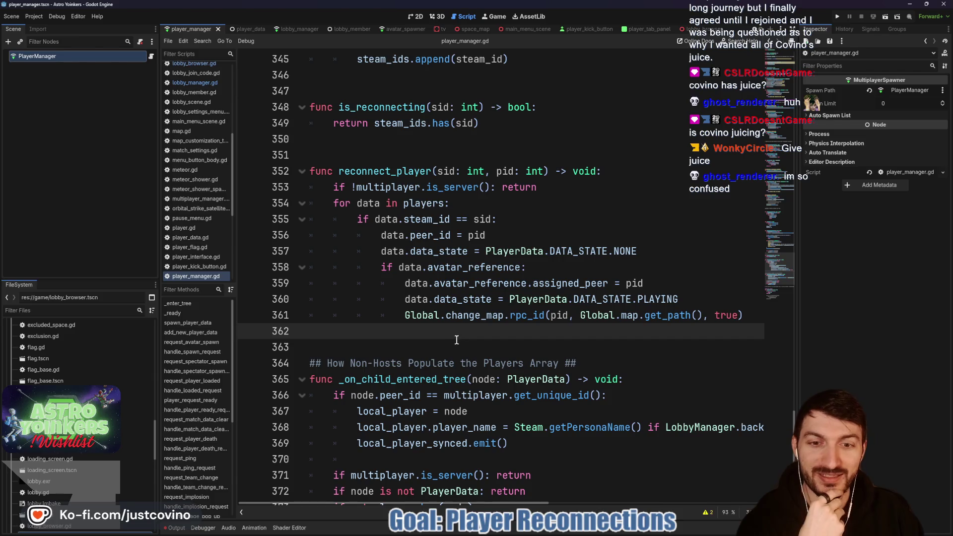
scroll(451, 338, "down", 1)
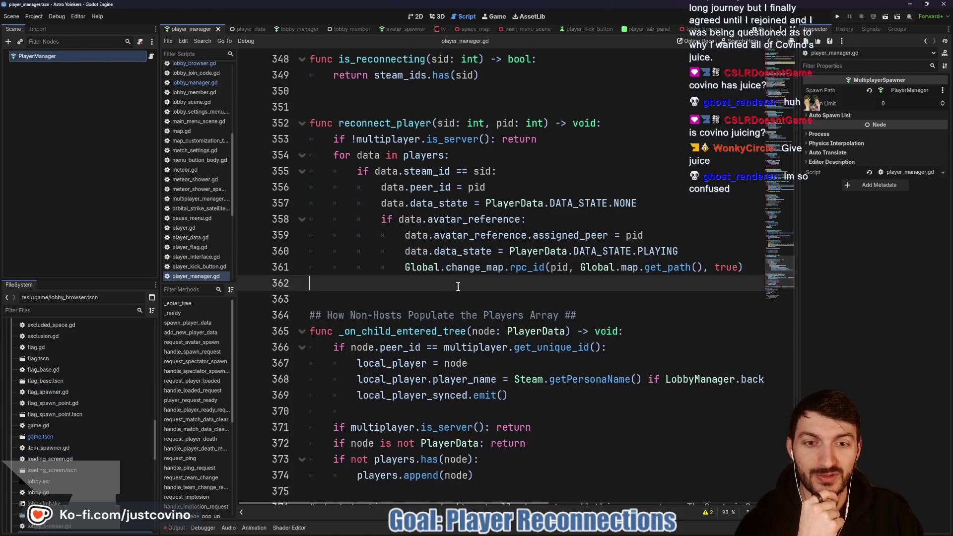
double_click(386, 123)
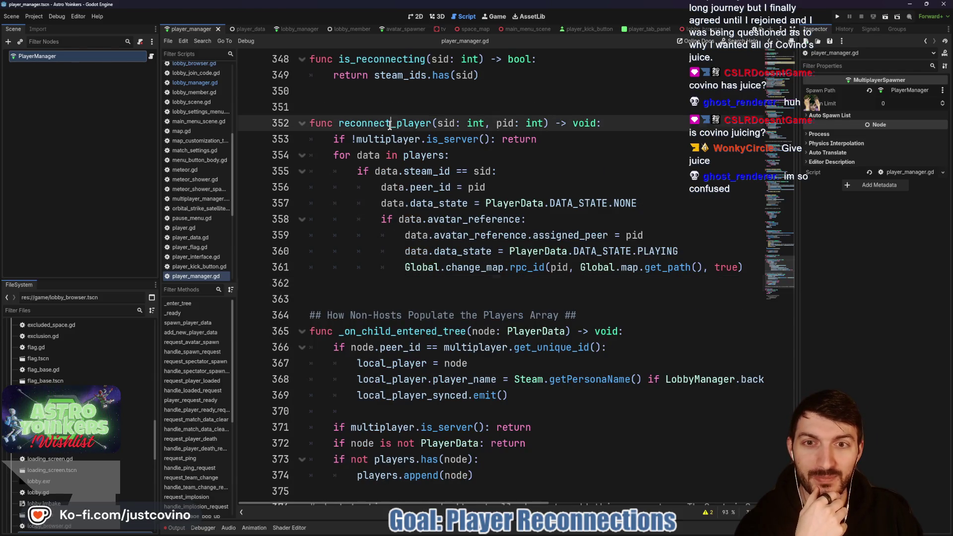
key("ctrl+f")
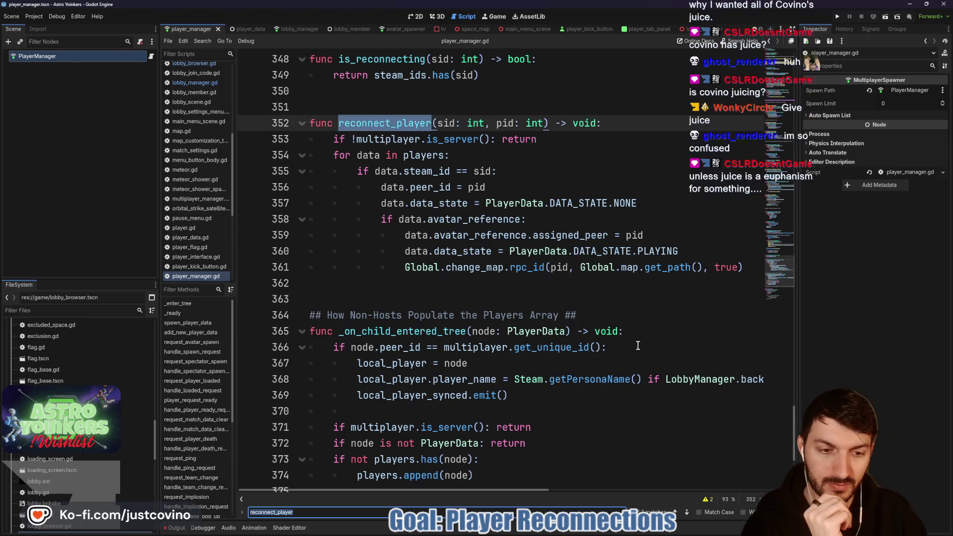
left_click(675, 513)
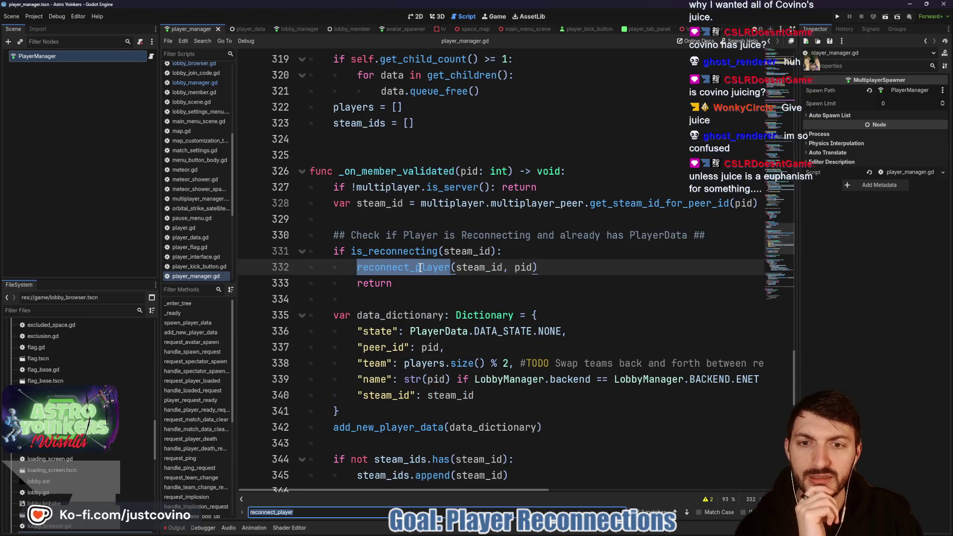
mouse_move(420, 268)
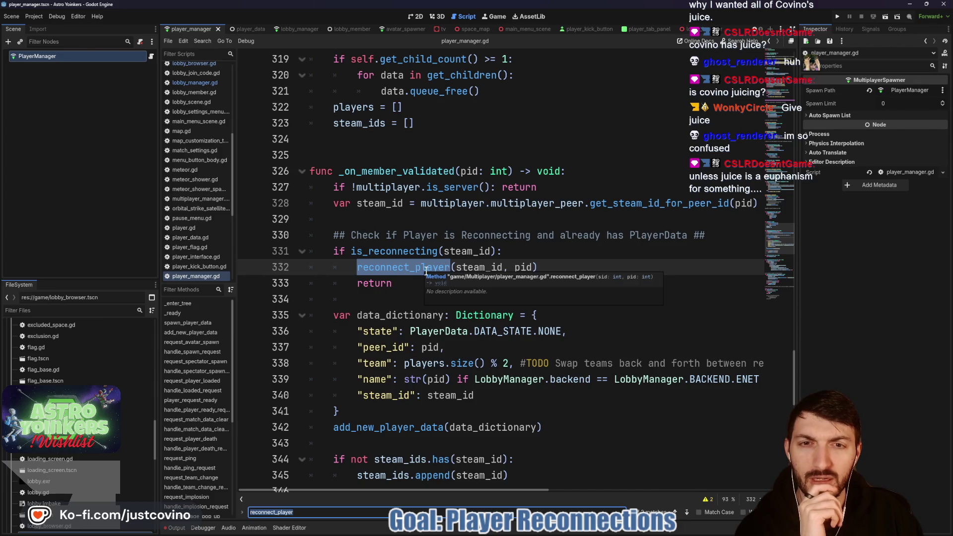
key("Escape")
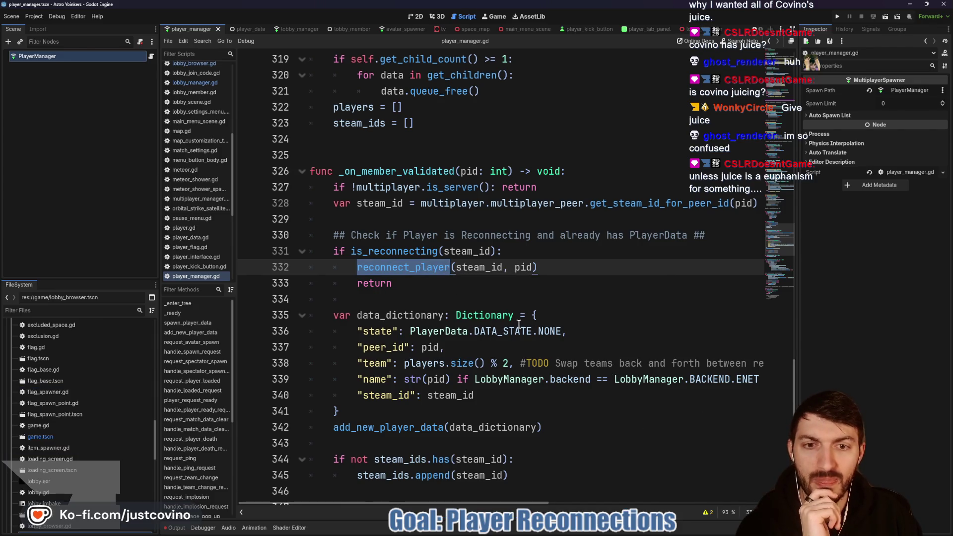
key("F3")
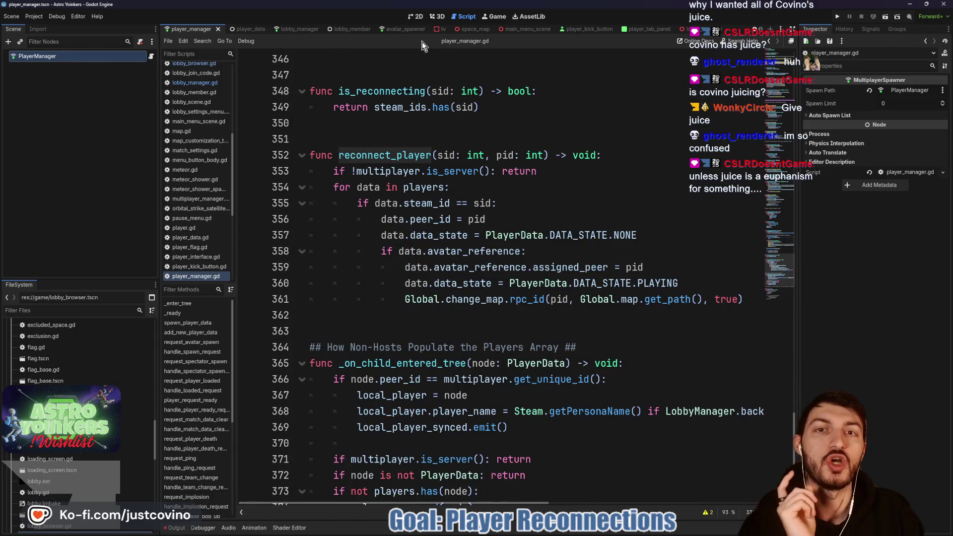
Step: Review _on_steam_lobby_created and _on_steam_lobby_joined in lobby_manager.gd, placing the caret on empty line 196
left_click(298, 28)
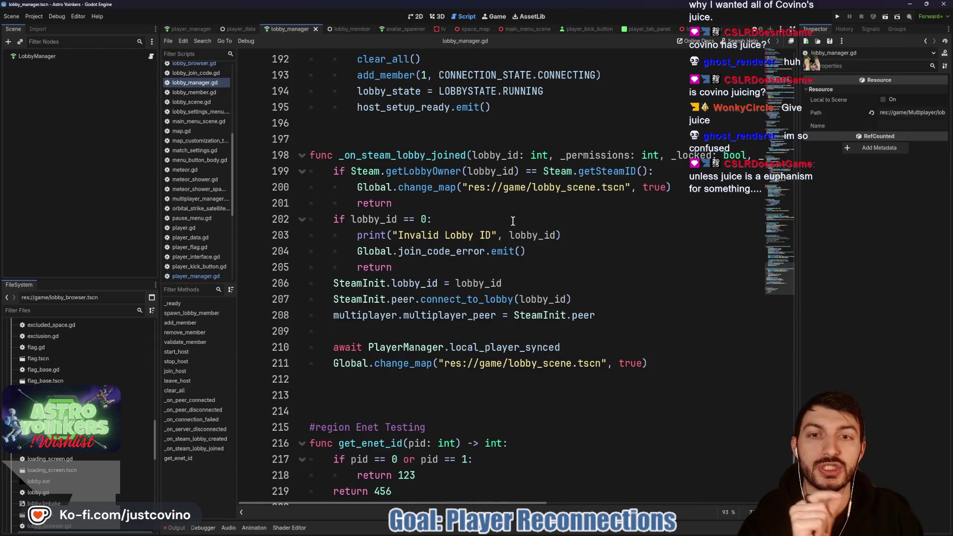
scroll(513, 221, "down", 1)
scroll(507, 243, "up", 8)
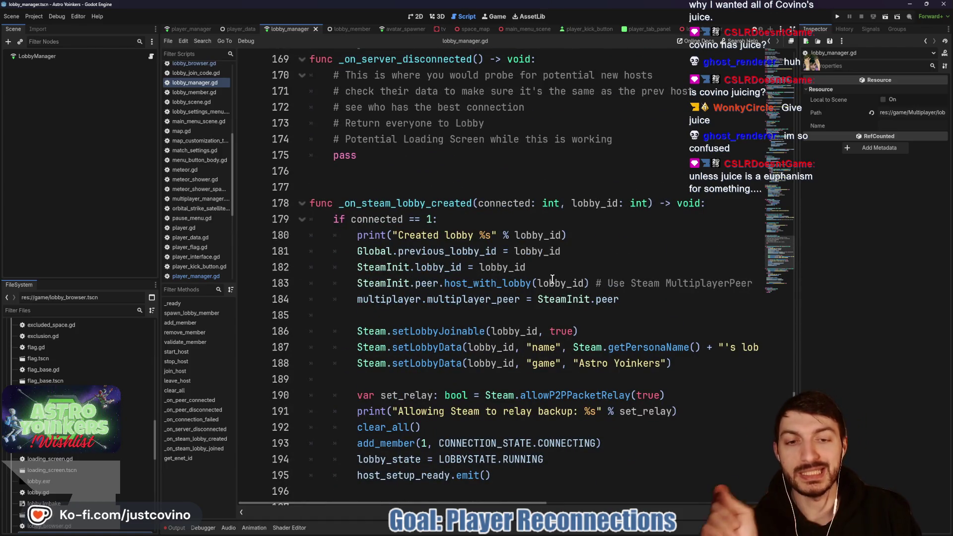
mouse_move(564, 280)
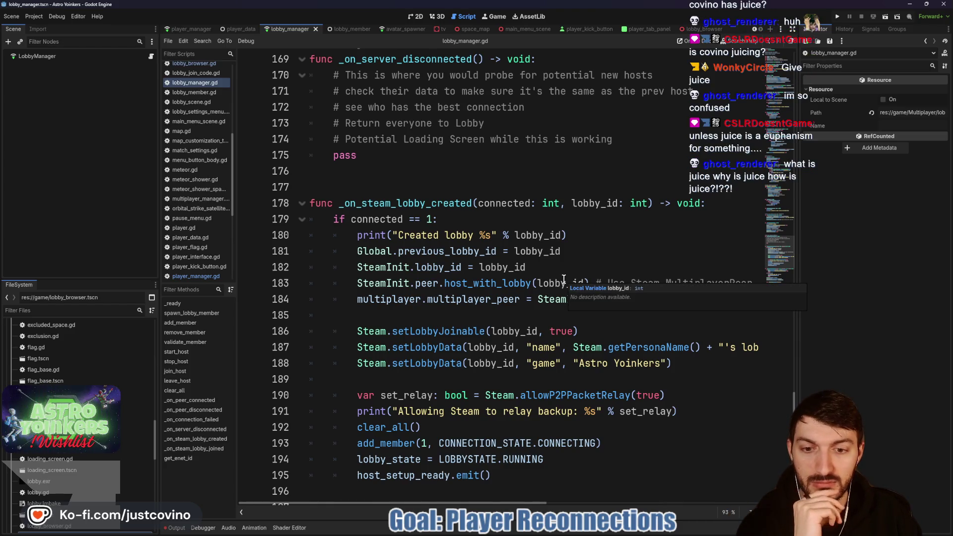
scroll(566, 282, "down", 1)
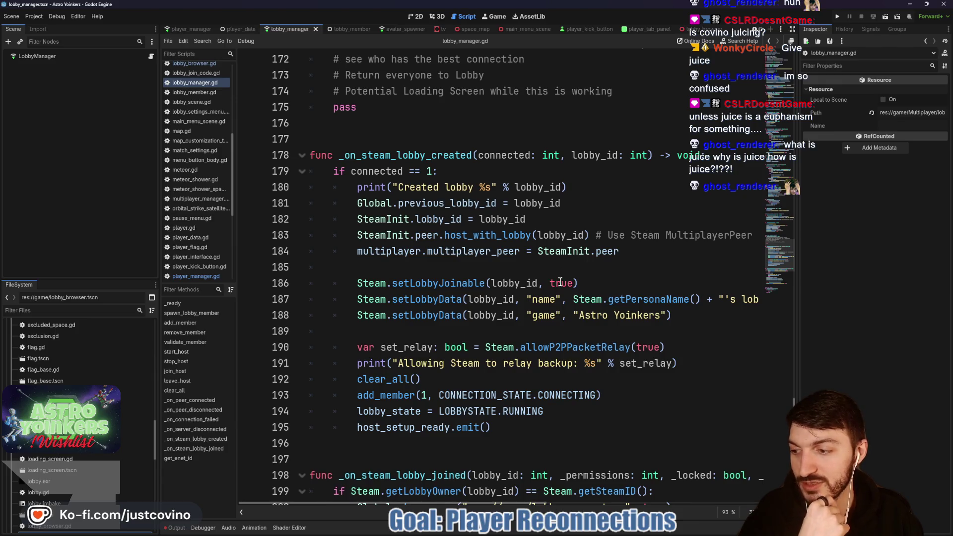
left_click(408, 268)
scroll(408, 271, "down", 5)
left_click(395, 204)
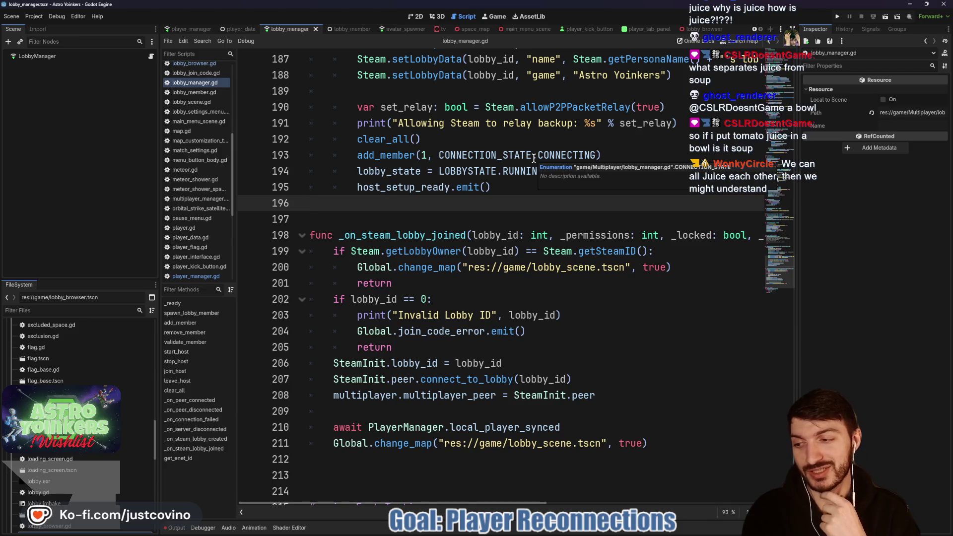
left_click(553, 531)
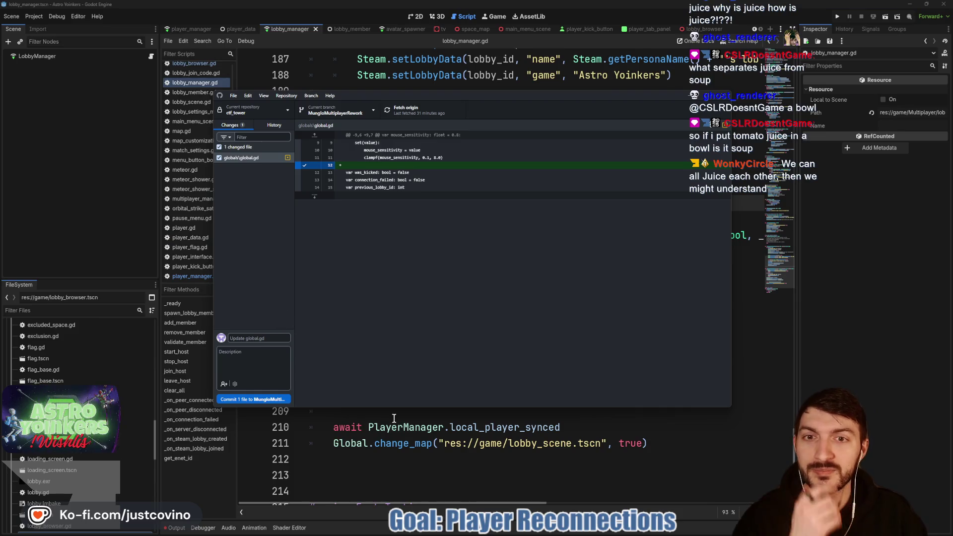
left_click(416, 444)
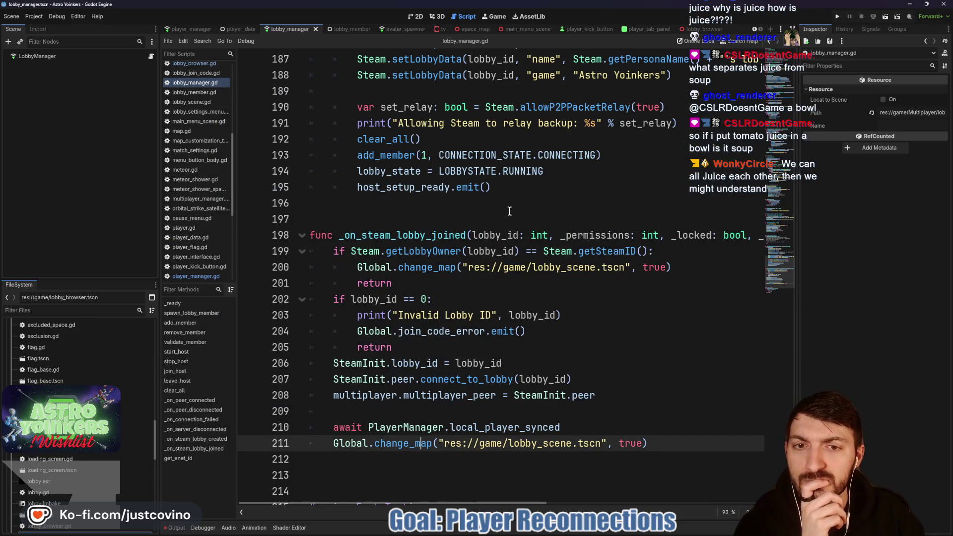
scroll(510, 212, "up", 4)
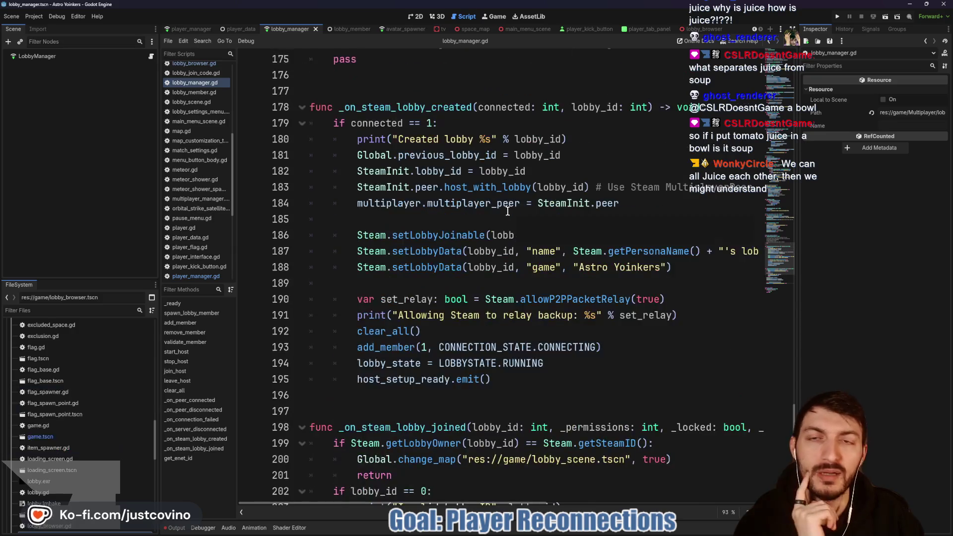
Step: Switch to lobby_member.gd and bring up project-wide Find in Files
left_click(341, 30)
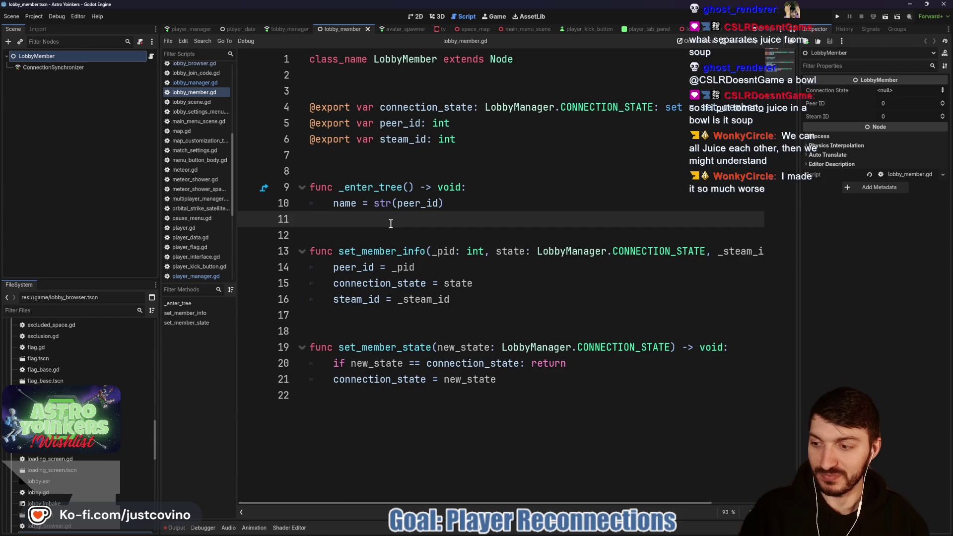
key("ctrl+shift+f")
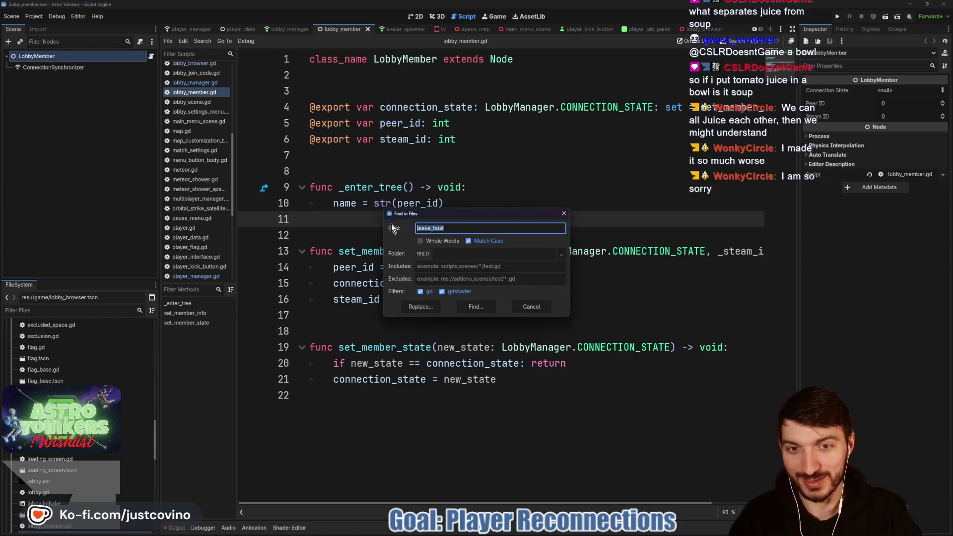
type("TODO")
Step: Search the project for TODO and delete the ##TODO CHECK STATE line in tab_menu.gd
left_click(480, 304)
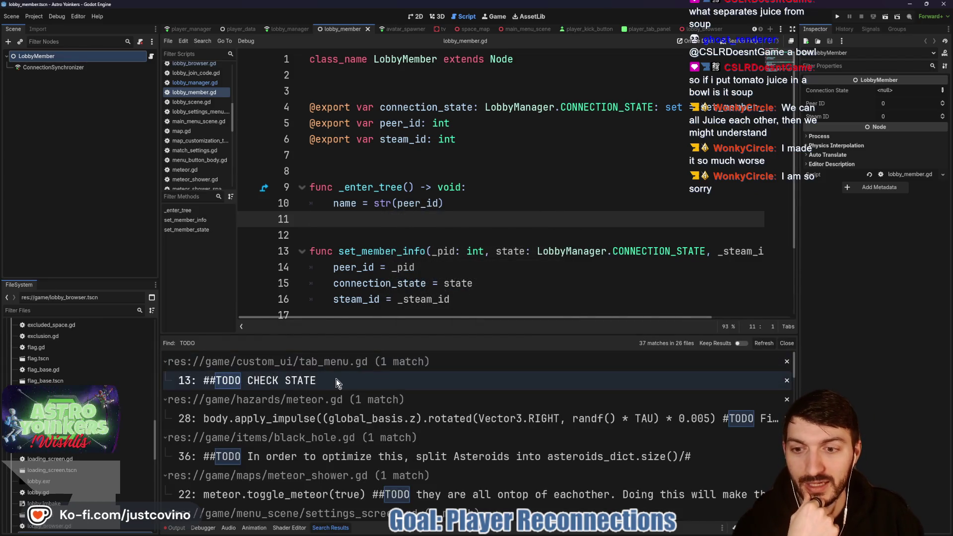
left_click(337, 382)
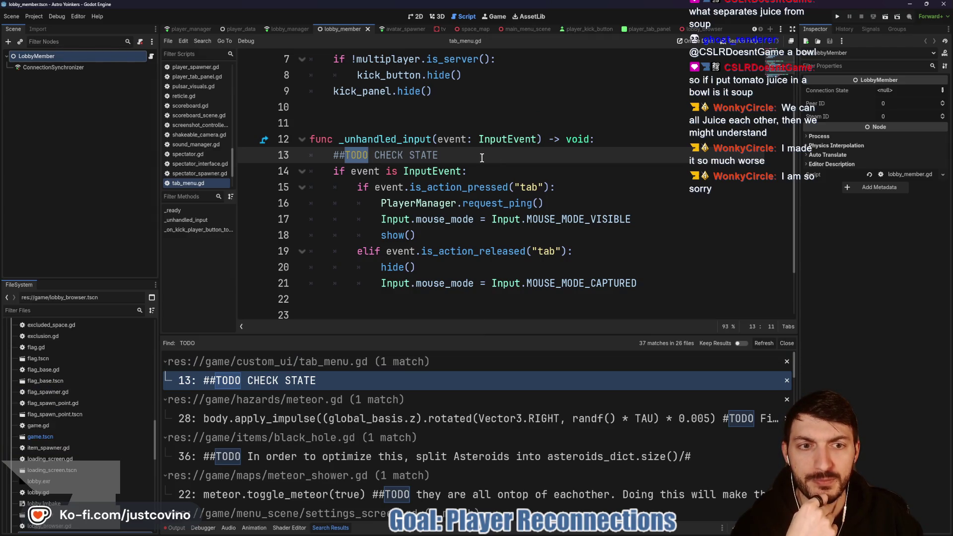
left_click_drag(481, 157, 286, 157)
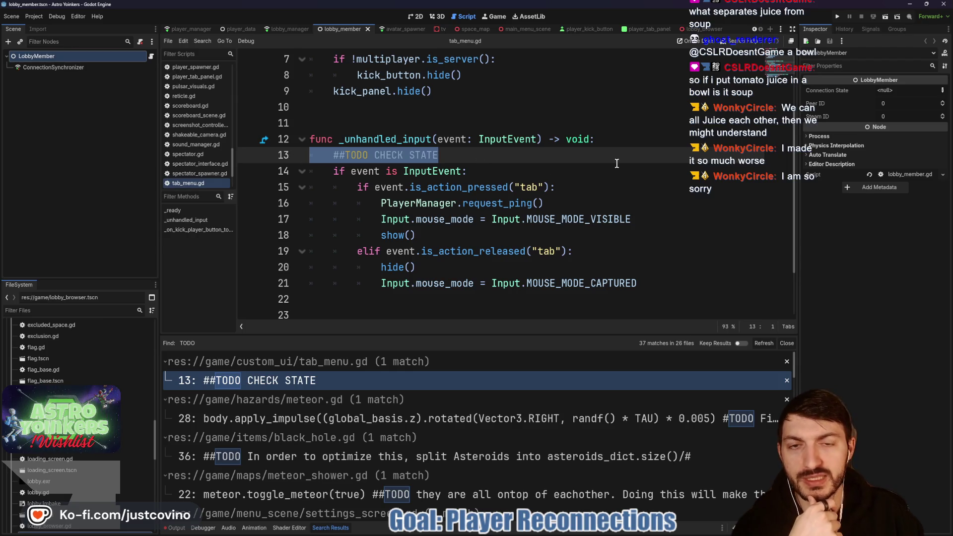
key("BackSpace")
key("BackSpace")
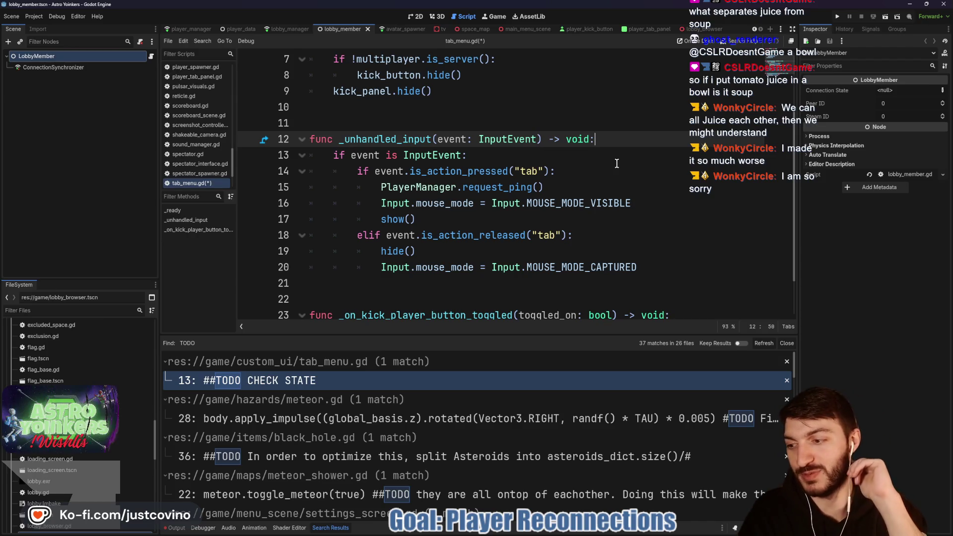
Step: Look at the TODOs on line 28 of meteor.gd and line 36 of black_hole.gd
left_click(362, 419)
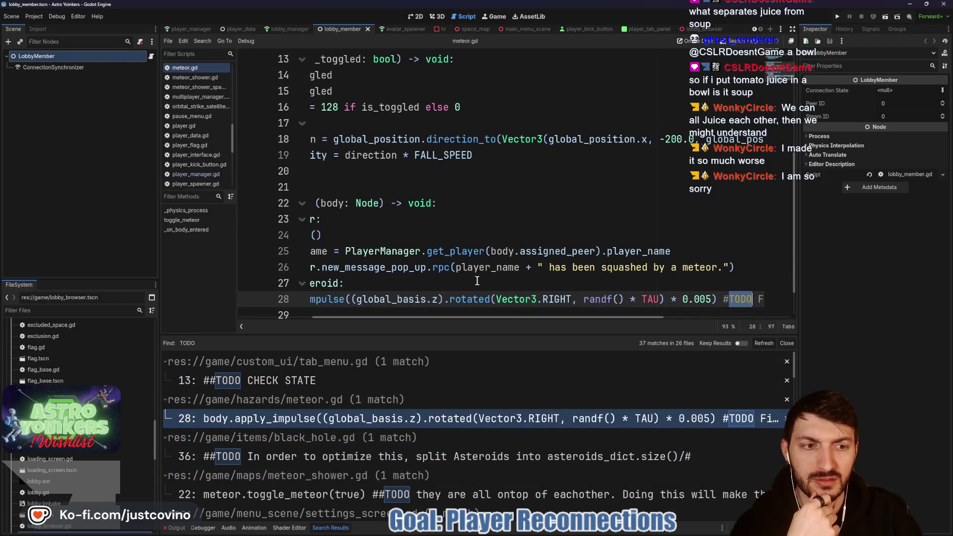
scroll(521, 277, "left", 5)
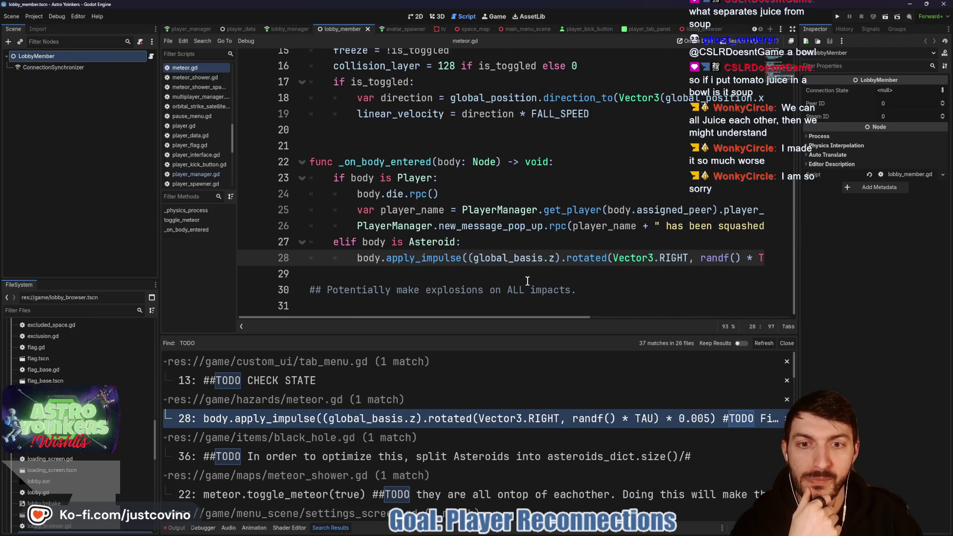
left_click(306, 461)
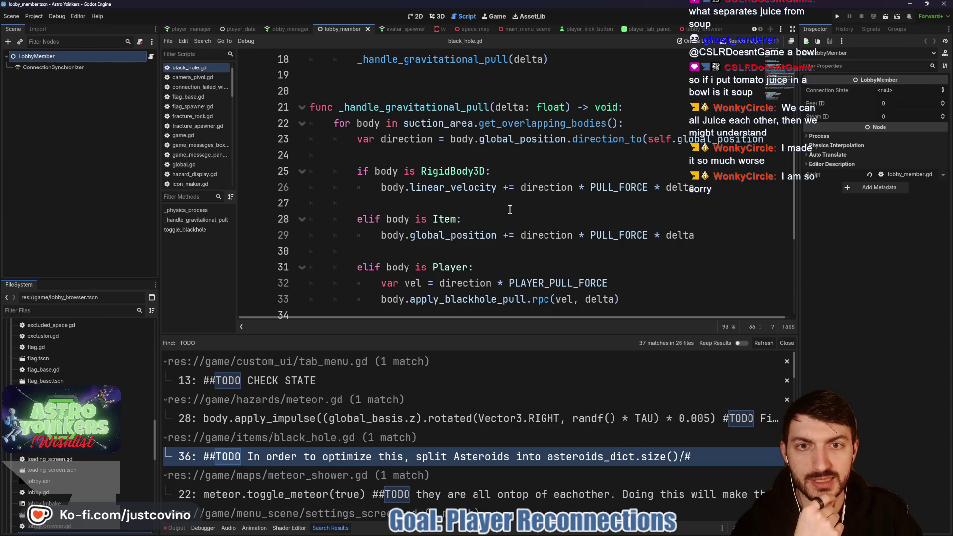
scroll(508, 226, "up", 2)
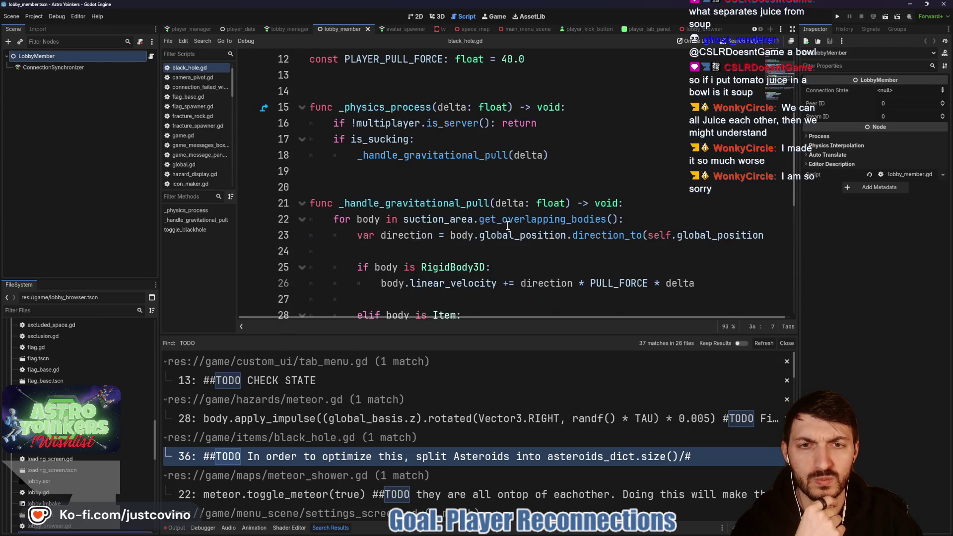
scroll(512, 228, "down", 4)
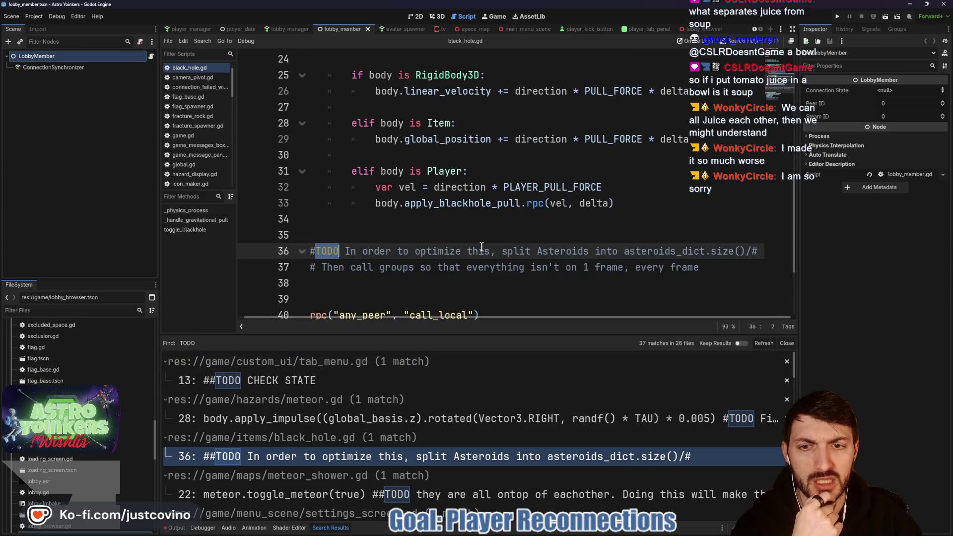
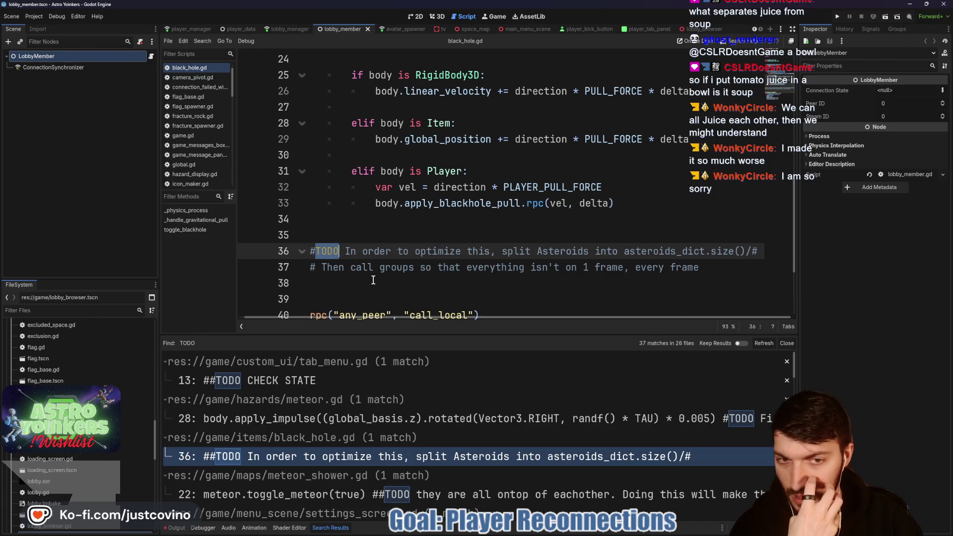
Step: Open the meteor_shower.gd TODO at line 22 from the TODO search results
scroll(377, 276, "up", 3)
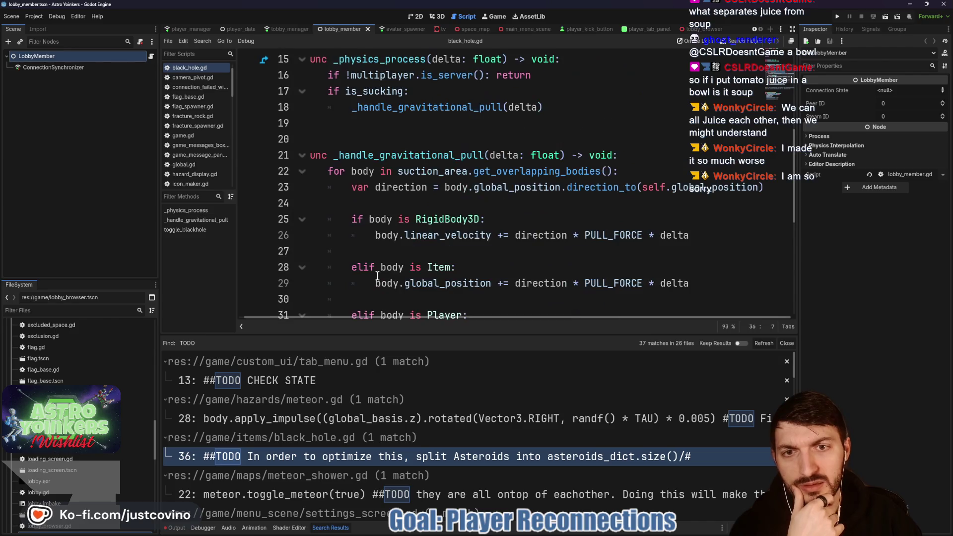
scroll(444, 467, "down", 2)
left_click(442, 453)
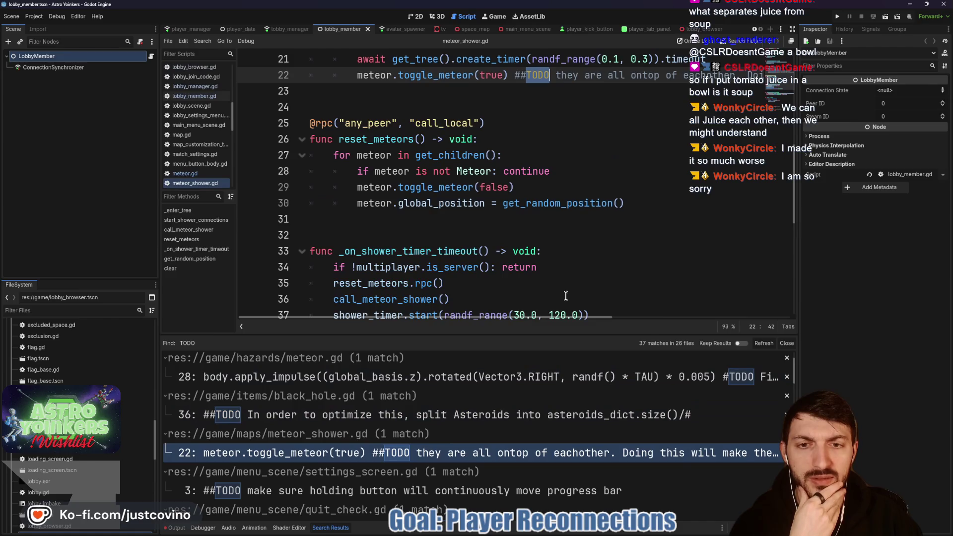
Step: Open settings_screen.gd at its line-3 TODO about holding a button to move the progress bar
scroll(549, 288, "up", 4)
scroll(565, 268, "right", 5)
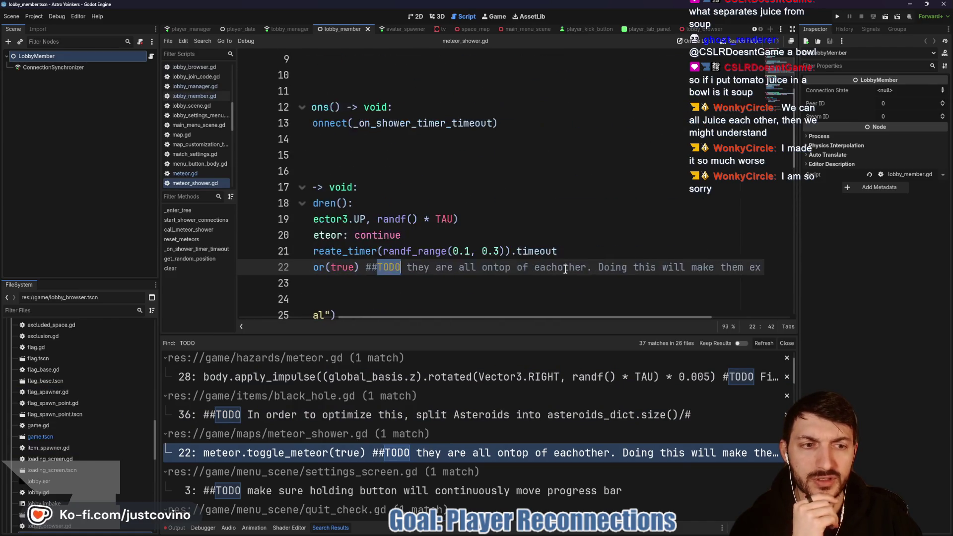
scroll(565, 272, "right", 1)
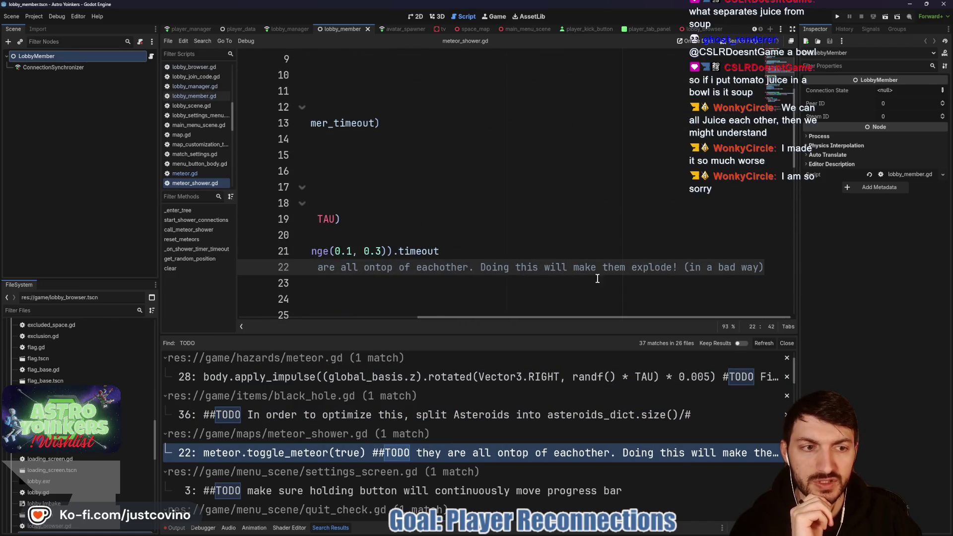
scroll(616, 276, "left", 6)
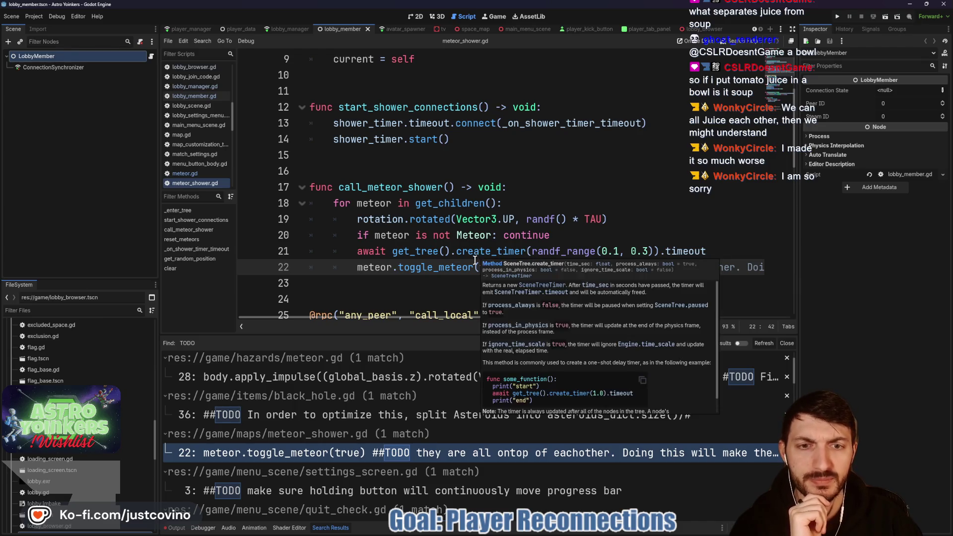
scroll(583, 159, "down", 1)
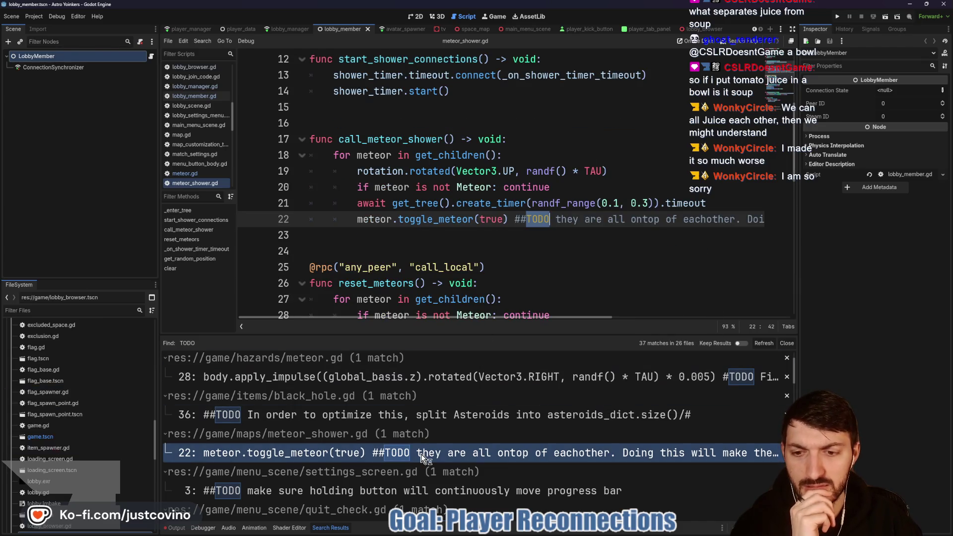
left_click(460, 491)
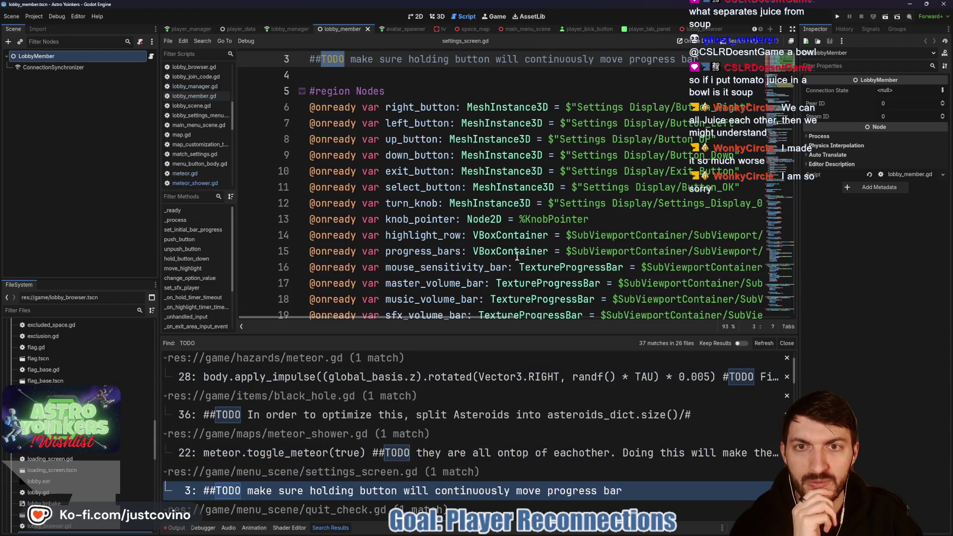
scroll(517, 241, "up", 1)
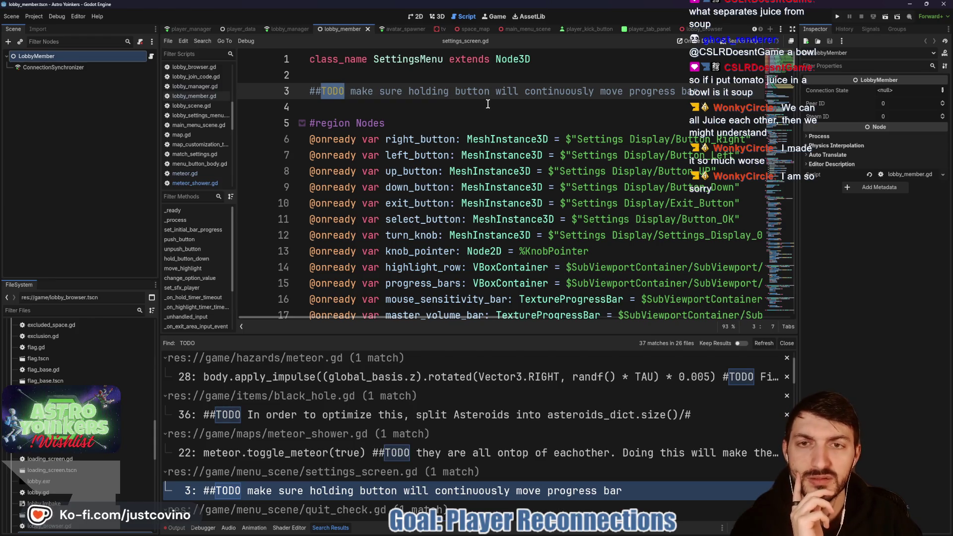
scroll(488, 104, "down", 13)
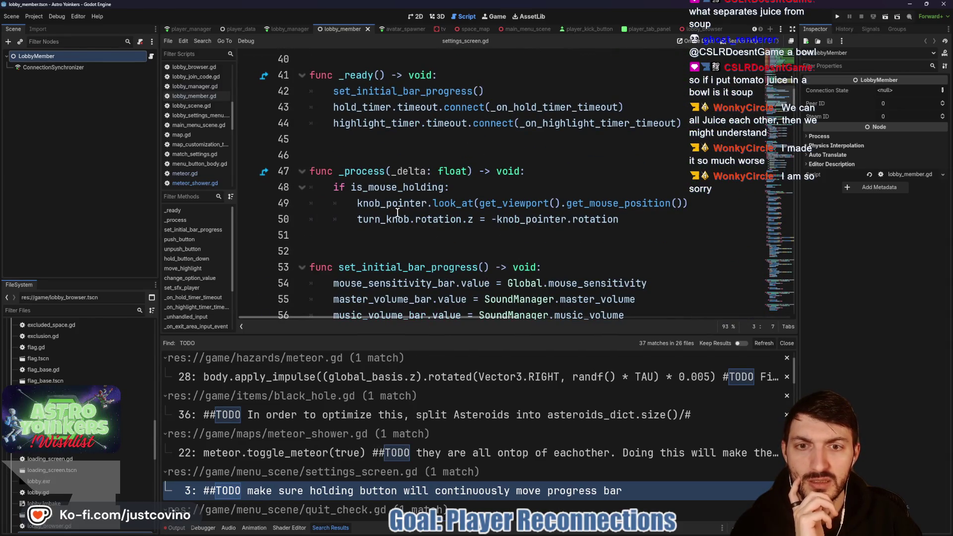
scroll(383, 215, "down", 4)
scroll(381, 216, "up", 10)
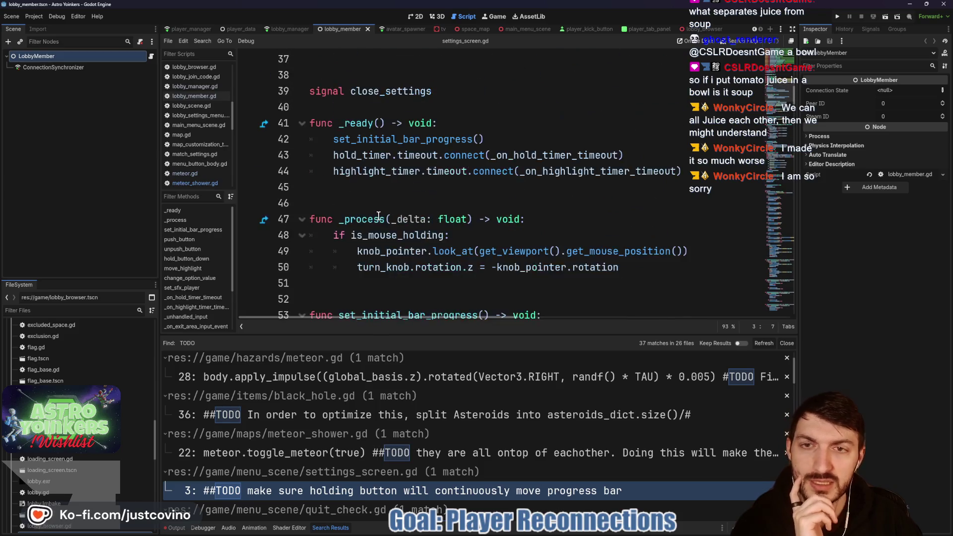
scroll(379, 217, "up", 4)
scroll(376, 214, "up", 3)
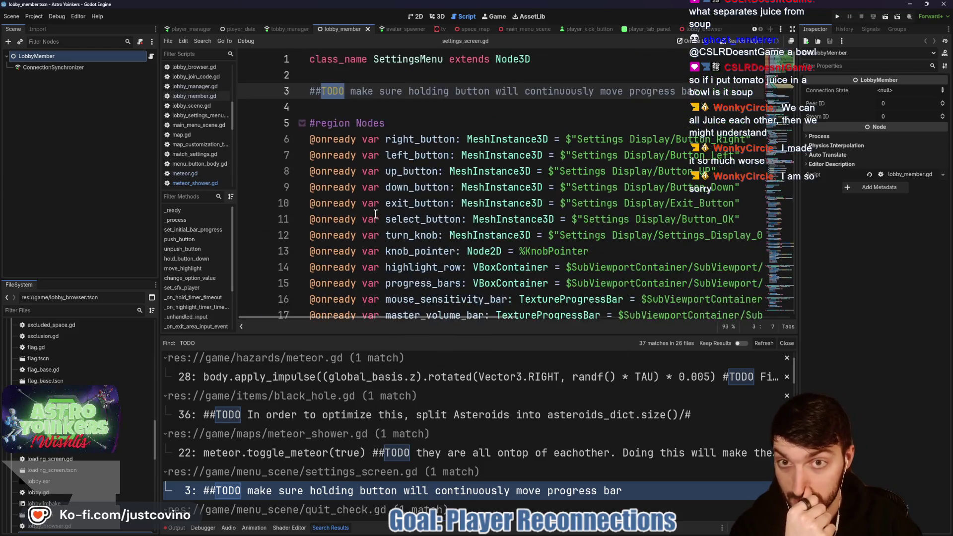
scroll(432, 147, "down", 20)
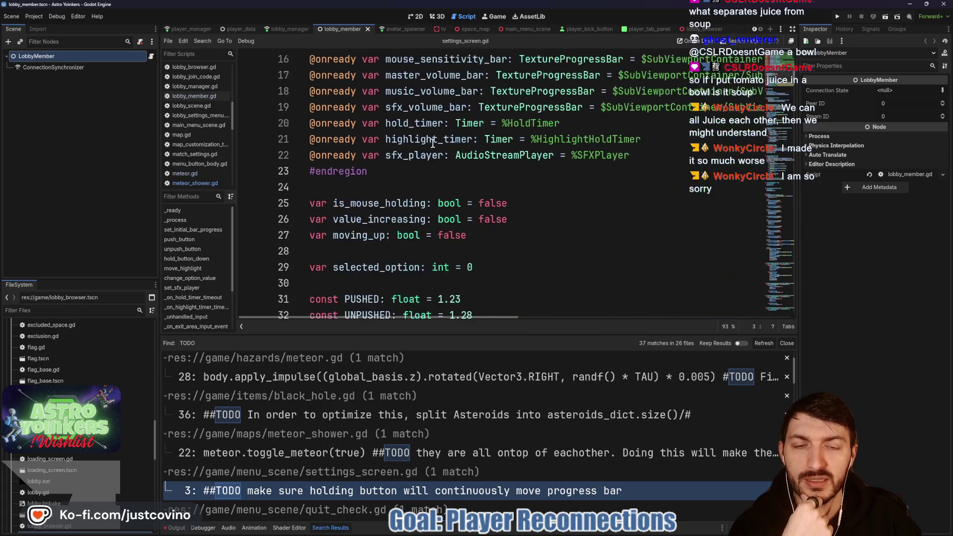
scroll(431, 151, "down", 8)
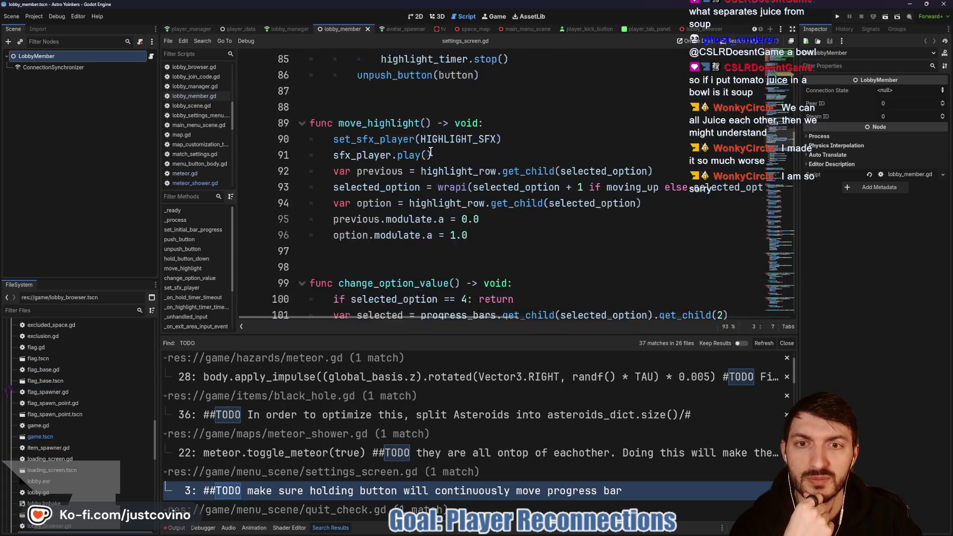
scroll(430, 151, "down", 13)
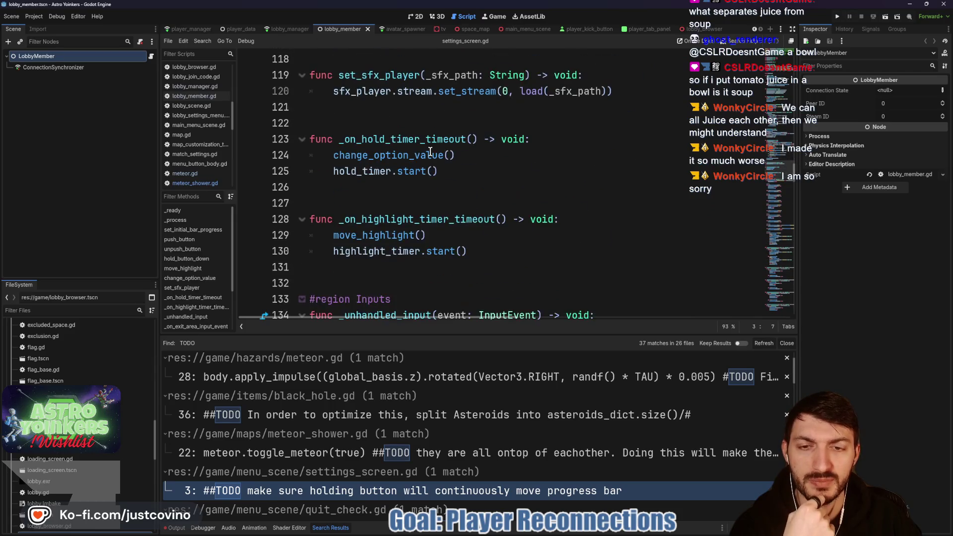
scroll(431, 151, "down", 2)
scroll(431, 152, "down", 8)
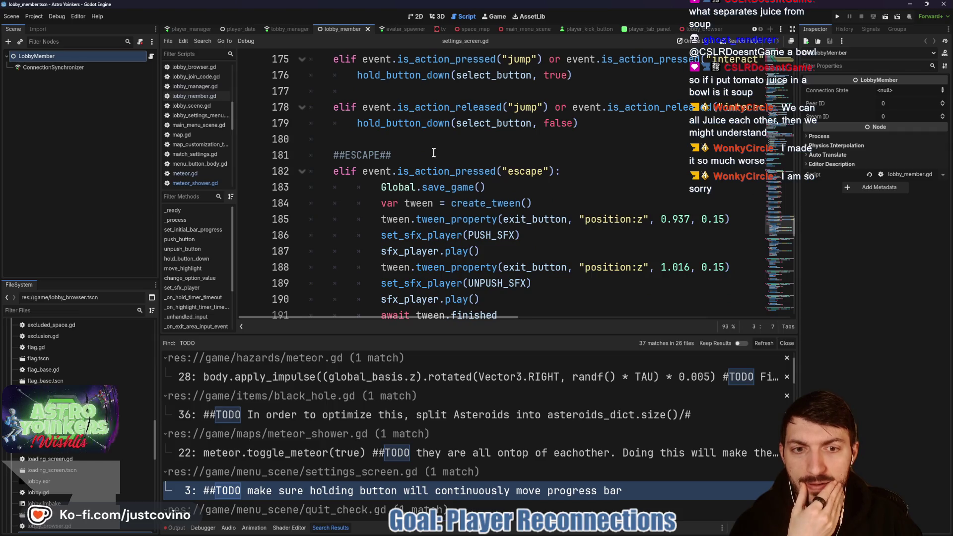
scroll(434, 152, "down", 4)
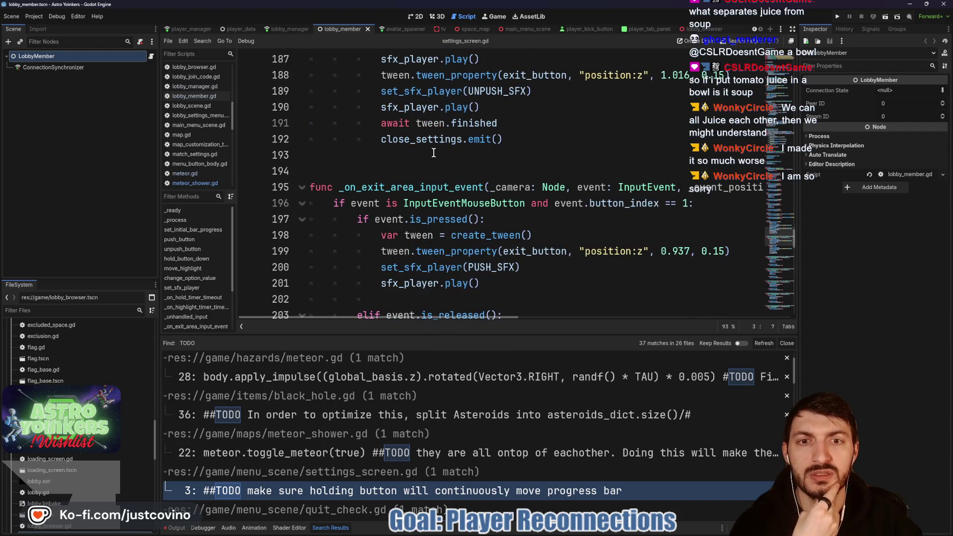
scroll(433, 152, "down", 3)
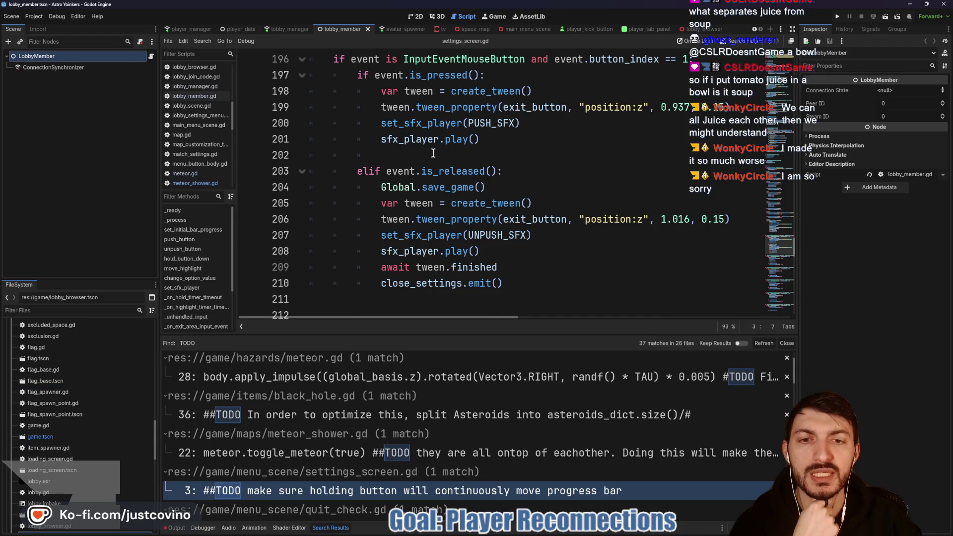
scroll(434, 153, "down", 1)
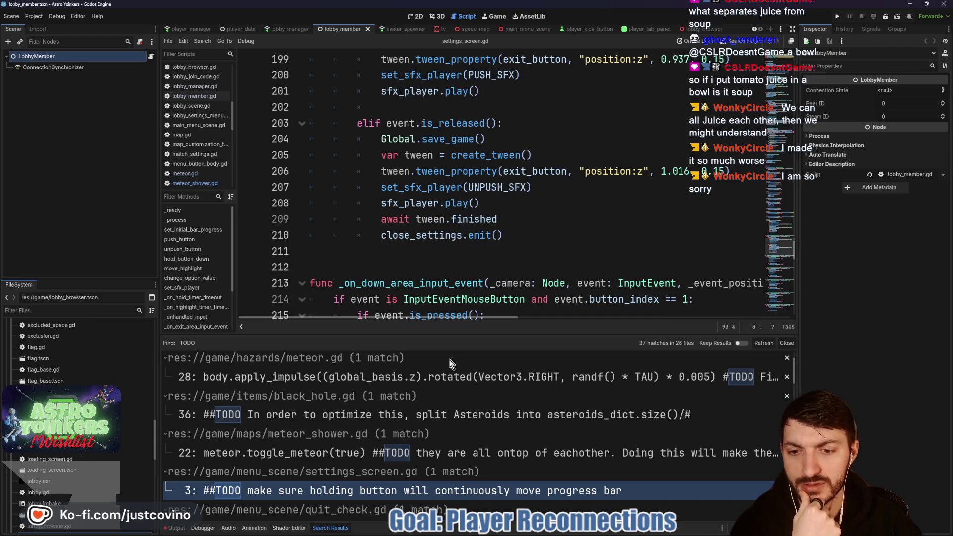
scroll(449, 363, "down", 3)
left_click(525, 443)
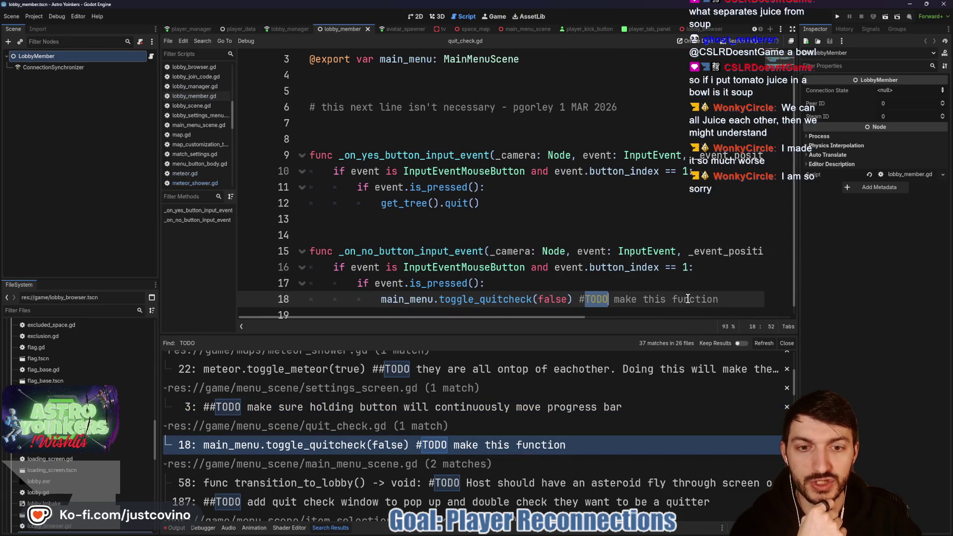
scroll(687, 297, "down", 1)
double_click(520, 290)
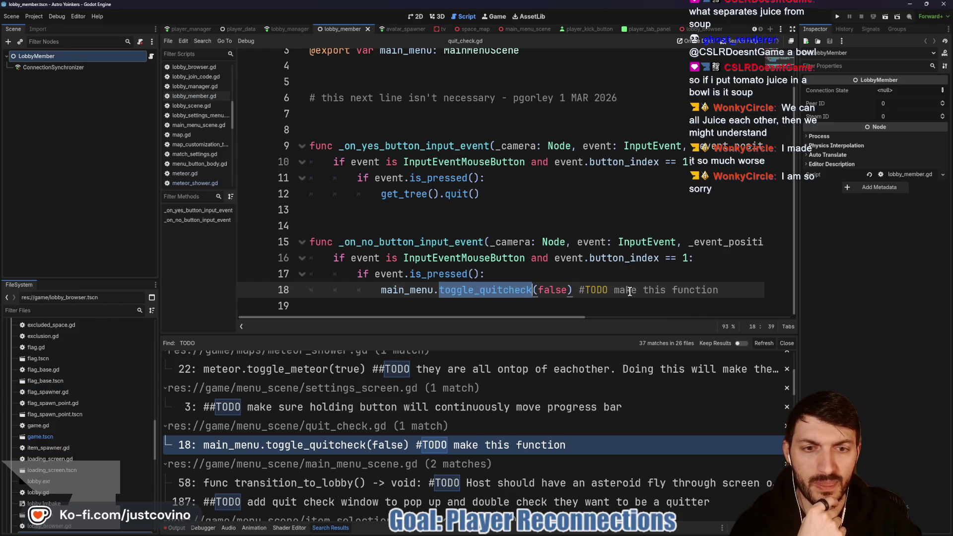
left_click(481, 296, "ctrl")
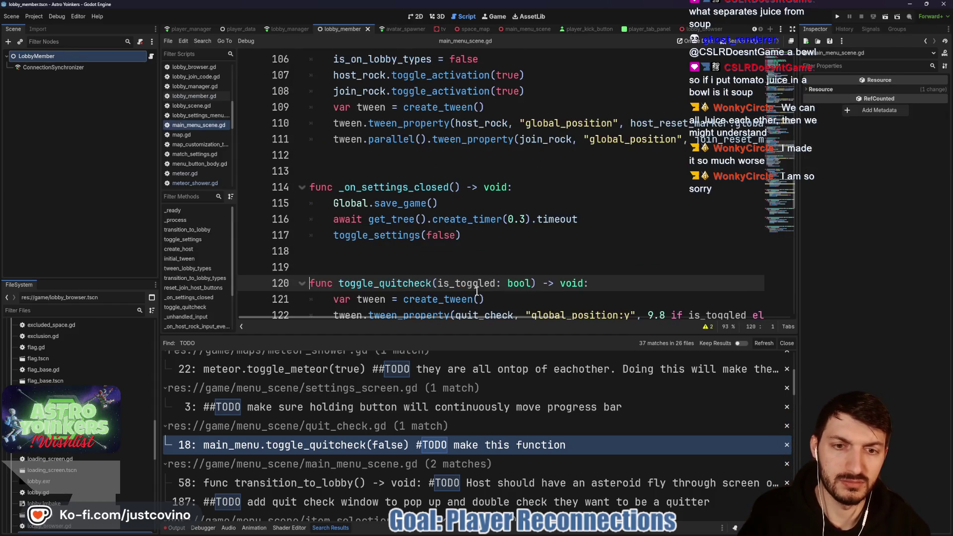
scroll(479, 263, "down", 4)
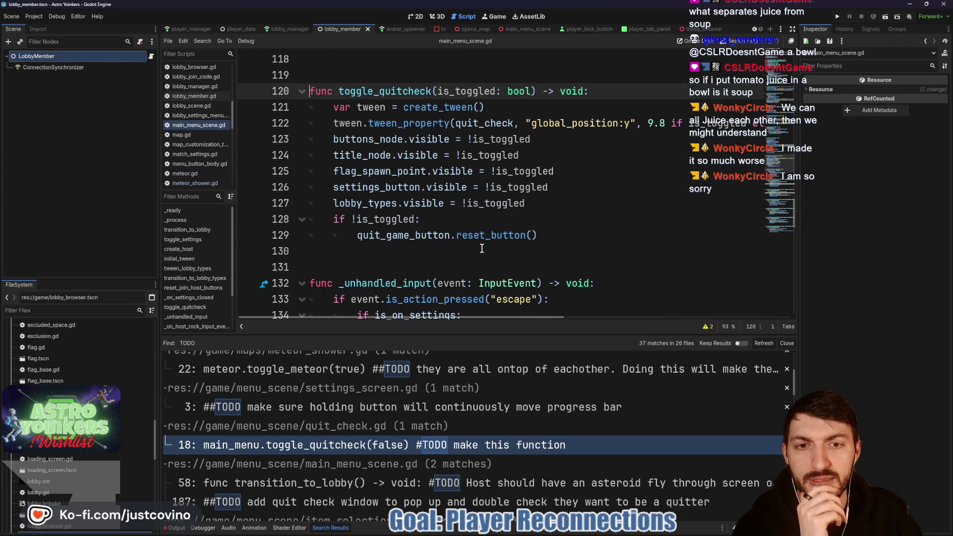
scroll(626, 187, "up", 20)
left_click(628, 188)
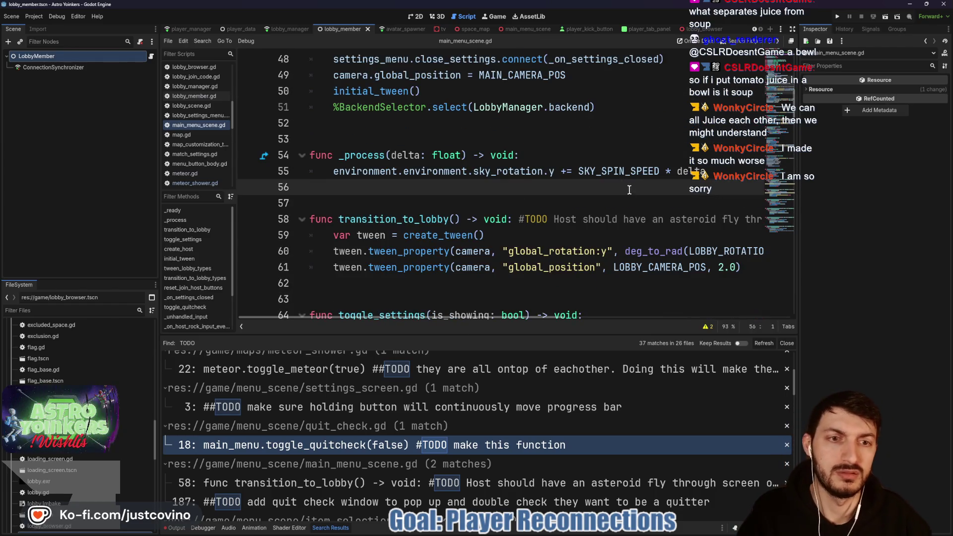
scroll(621, 219, "down", 1)
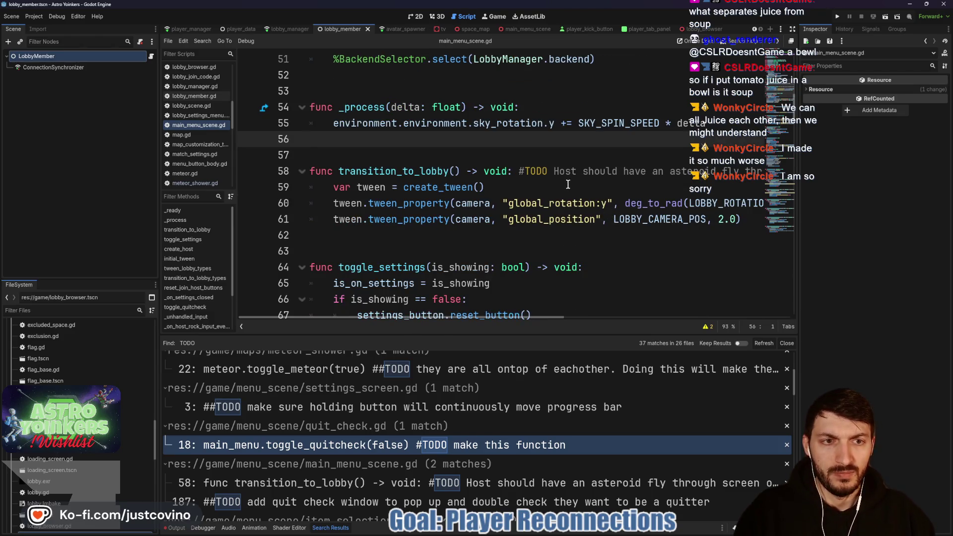
scroll(605, 198, "right", 5)
scroll(571, 182, "left", 5)
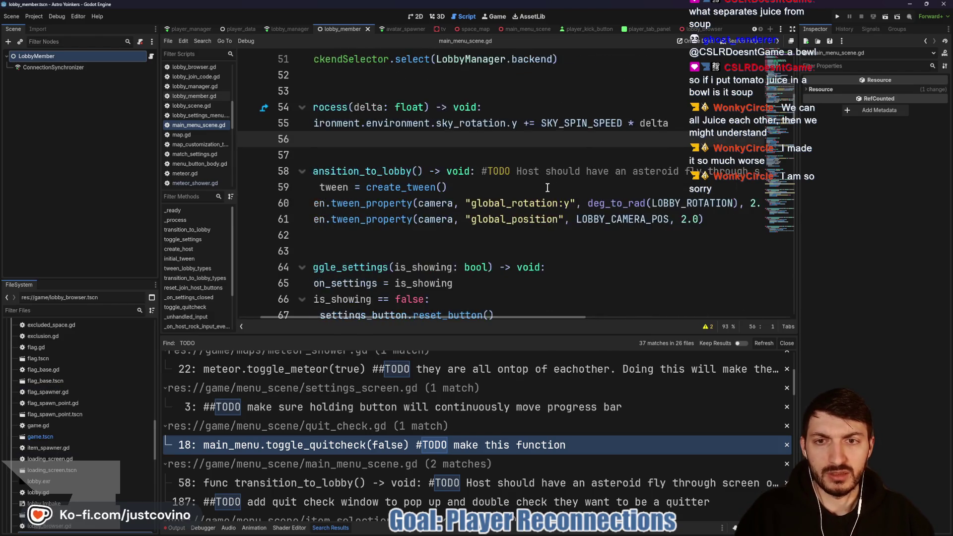
scroll(537, 187, "down", 2)
scroll(537, 187, "down", 1)
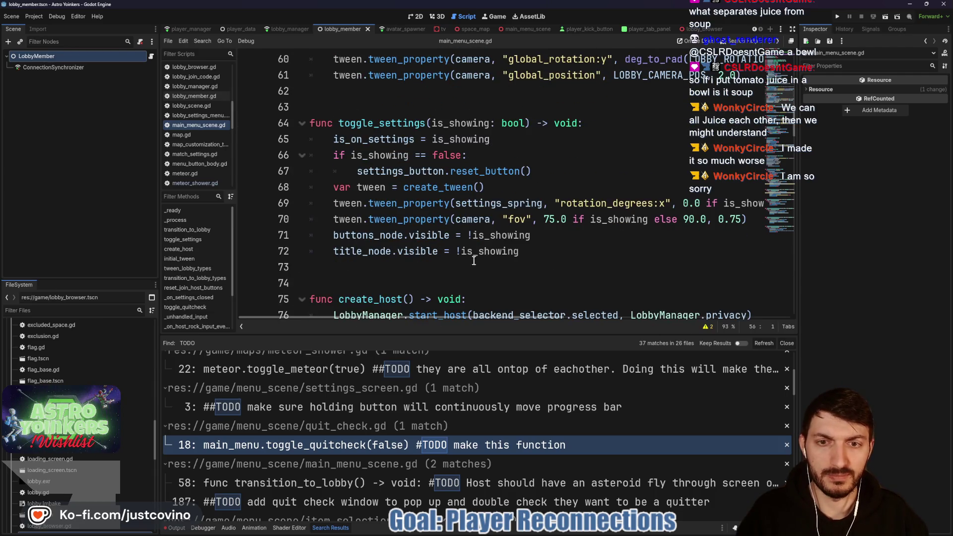
scroll(457, 442, "down", 2)
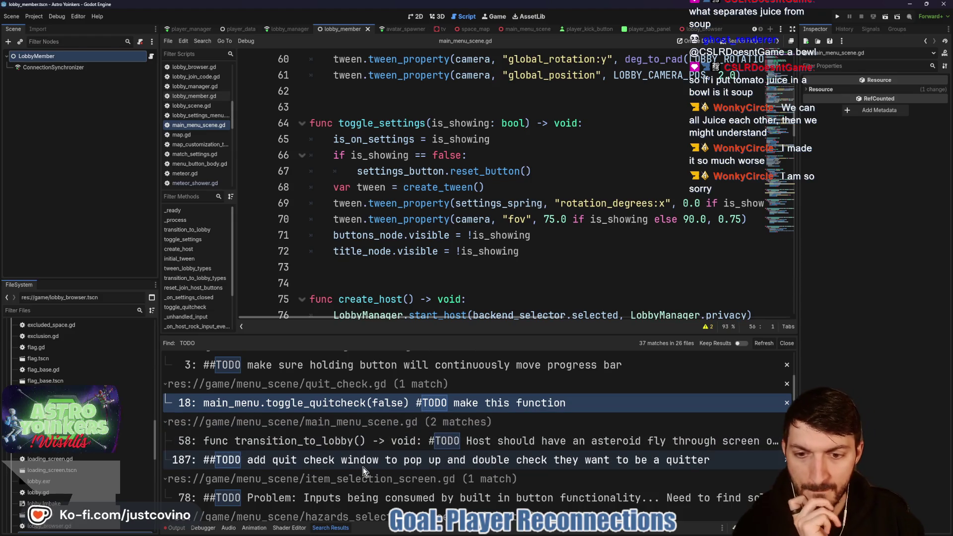
scroll(363, 466, "down", 2)
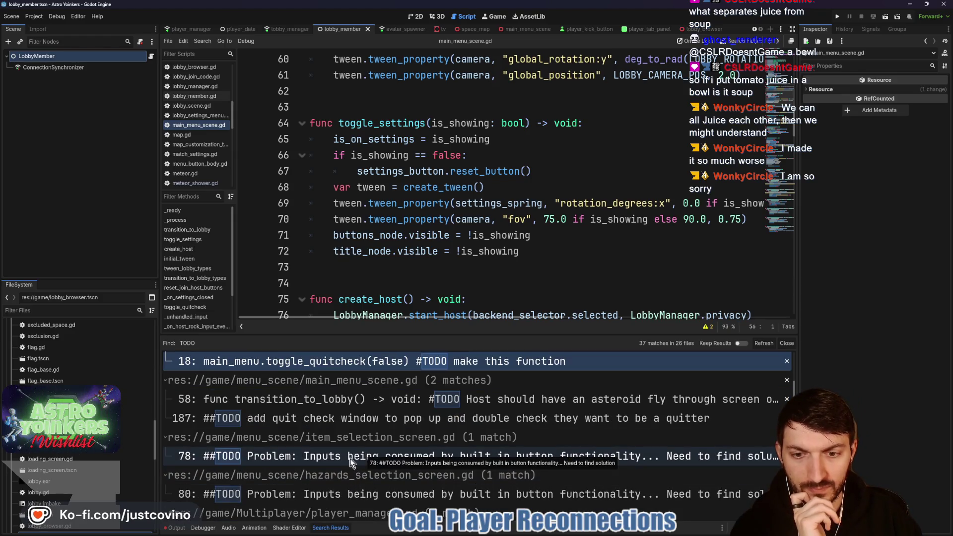
scroll(350, 447, "down", 1)
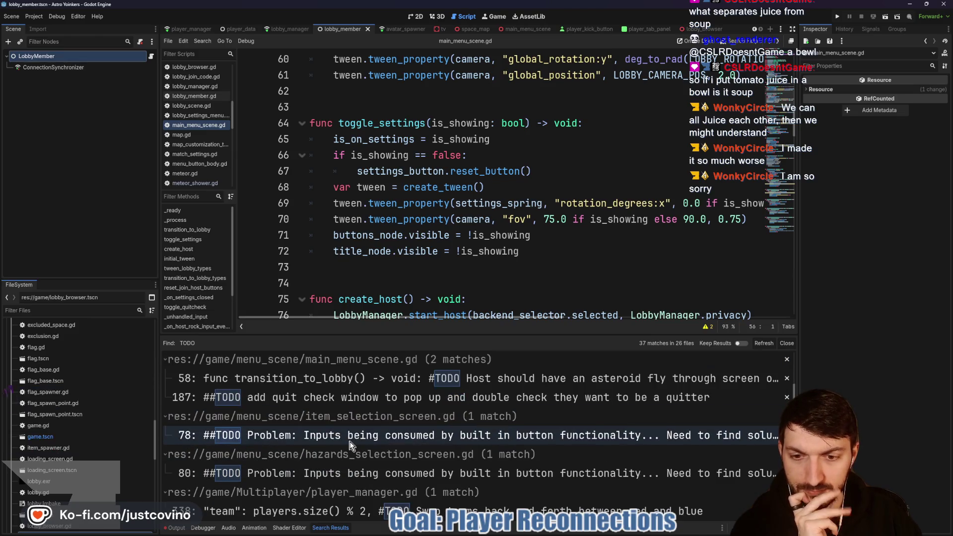
scroll(348, 447, "down", 3)
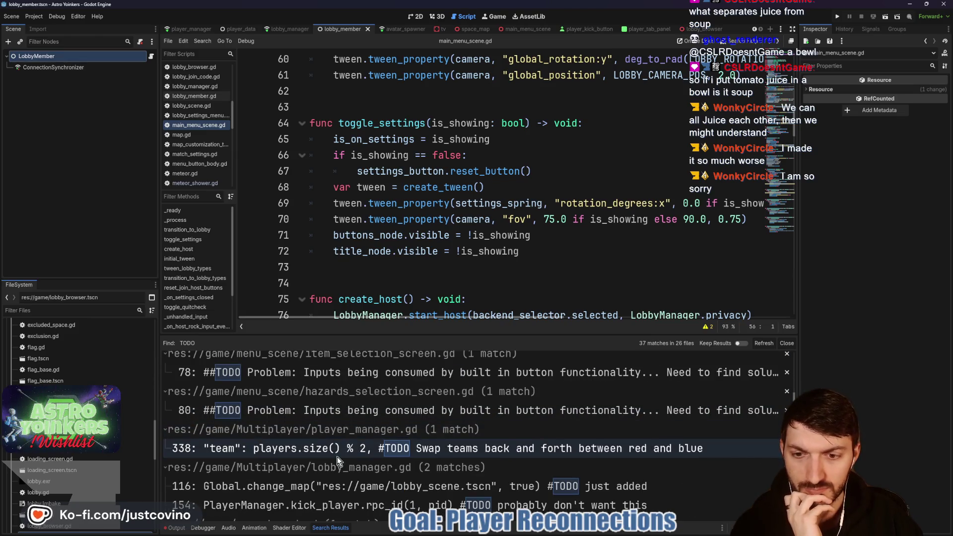
scroll(343, 447, "down", 3)
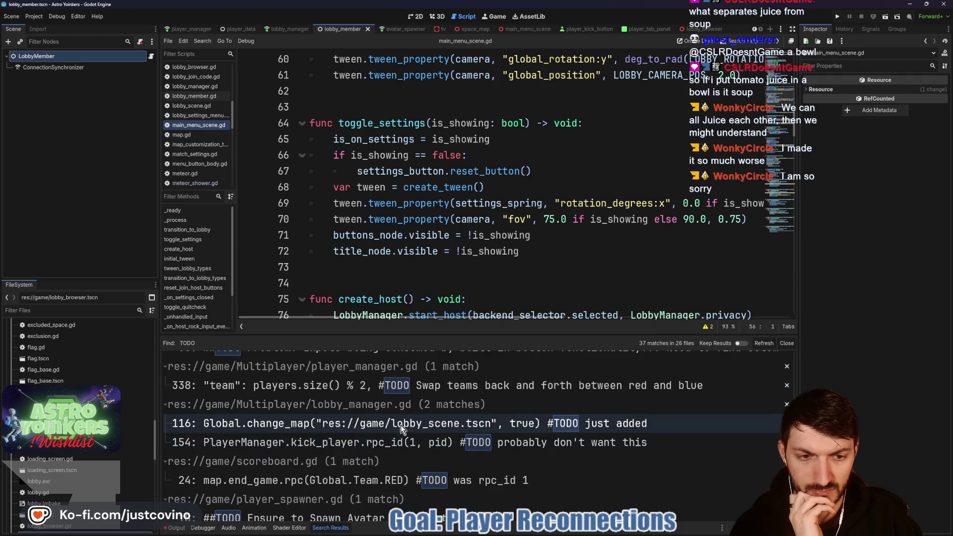
left_click(451, 422)
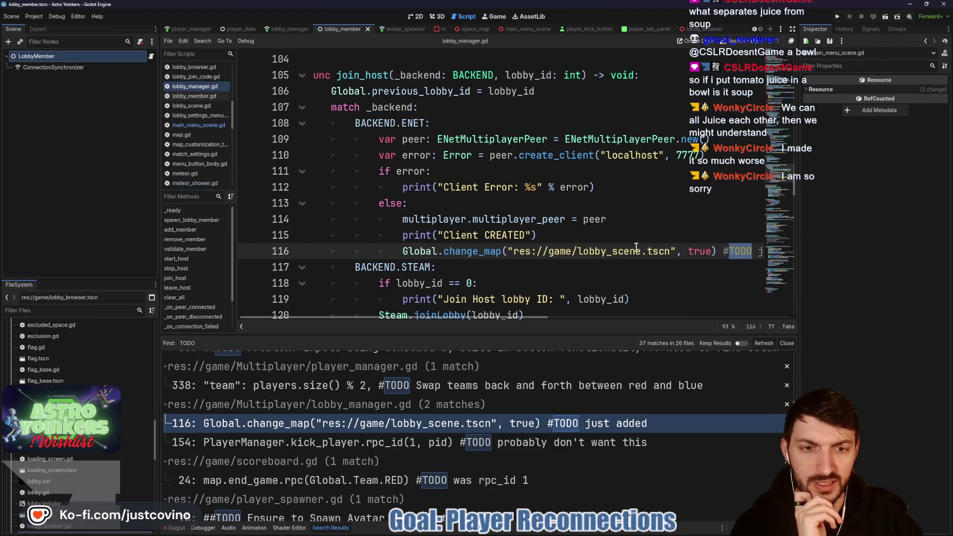
Step: Delete the trailing 'just added' TODO comment on line 116 of lobby_manager.gd
scroll(640, 246, "right", 3)
left_click_drag(649, 252, 743, 252)
key("BackSpace")
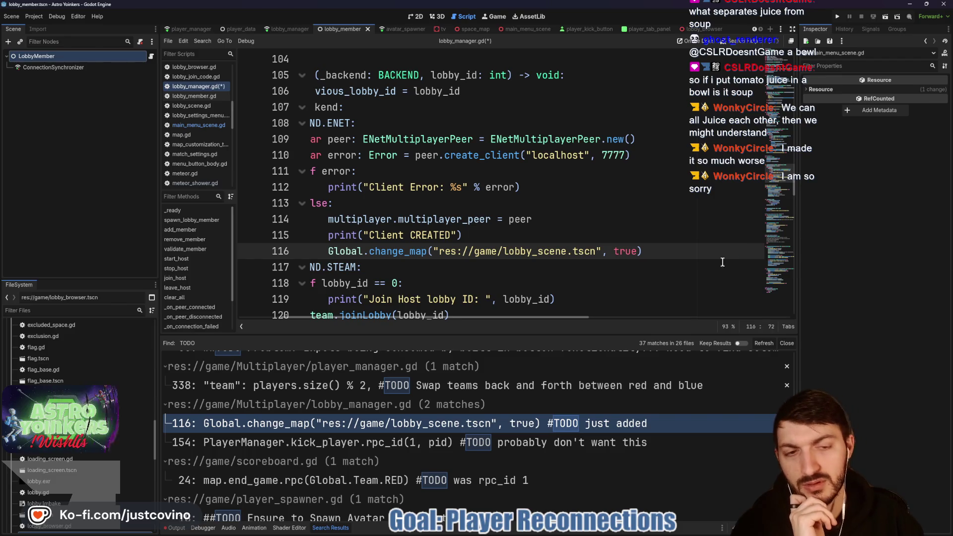
Step: Open the TODO at the top of map_customization_tv.gd from the search results
scroll(723, 262, "down", 3)
scroll(439, 476, "down", 2)
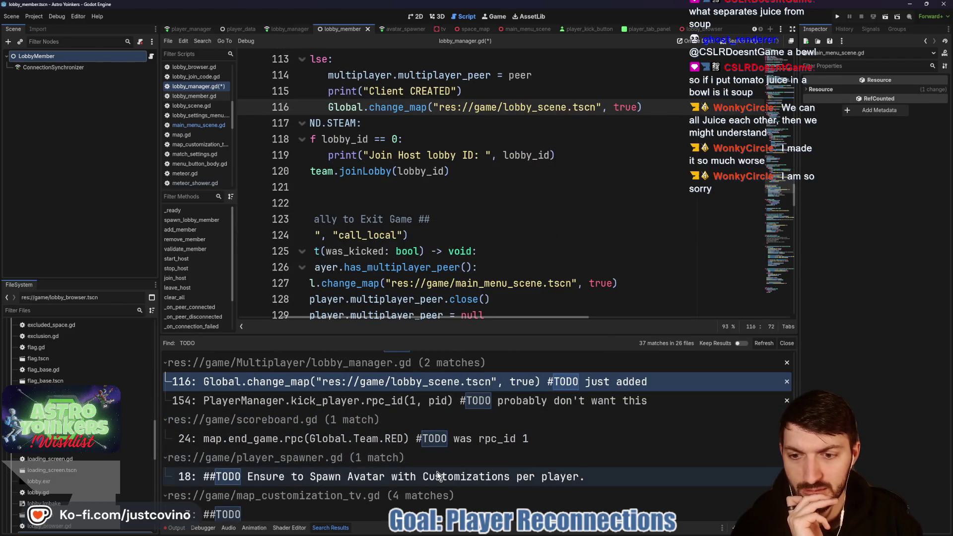
left_click(438, 476)
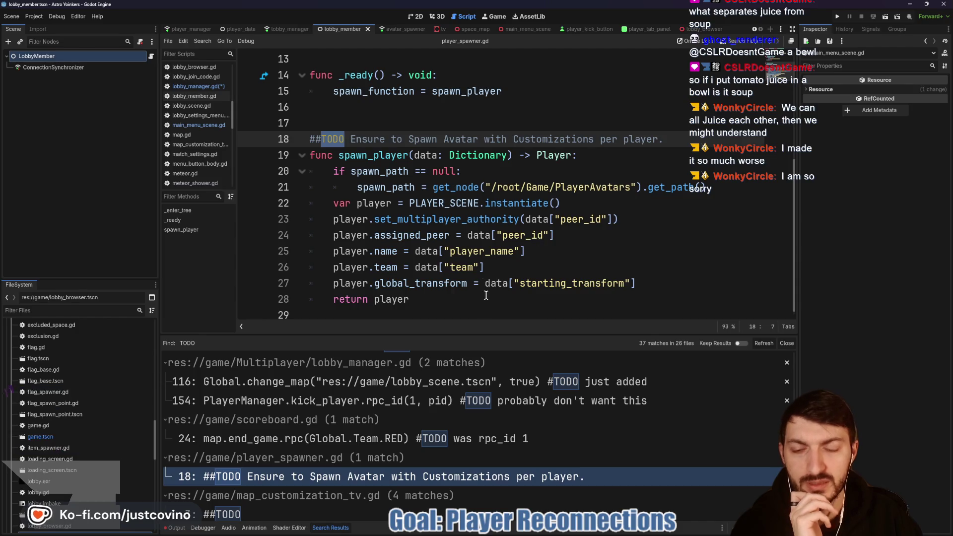
scroll(397, 437, "down", 3)
left_click(395, 451)
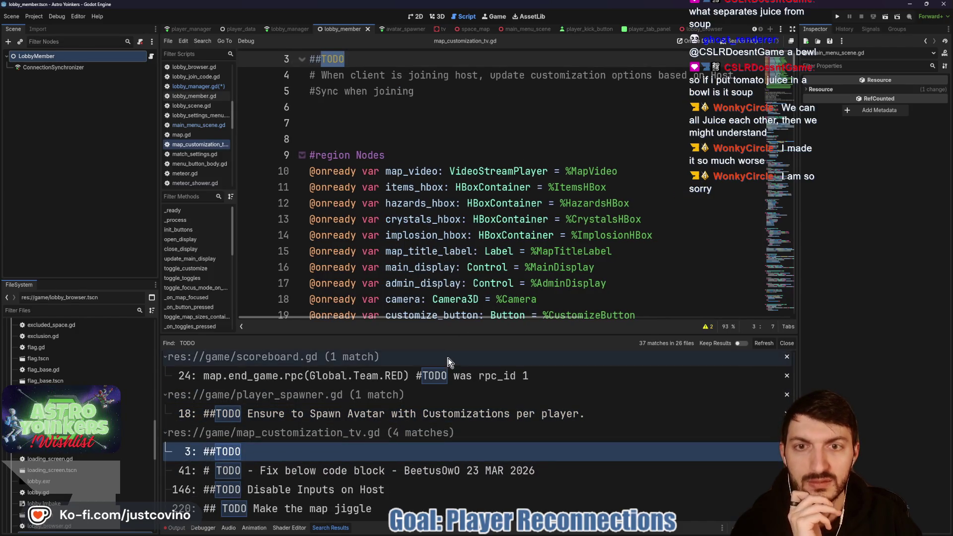
scroll(424, 236, "up", 1)
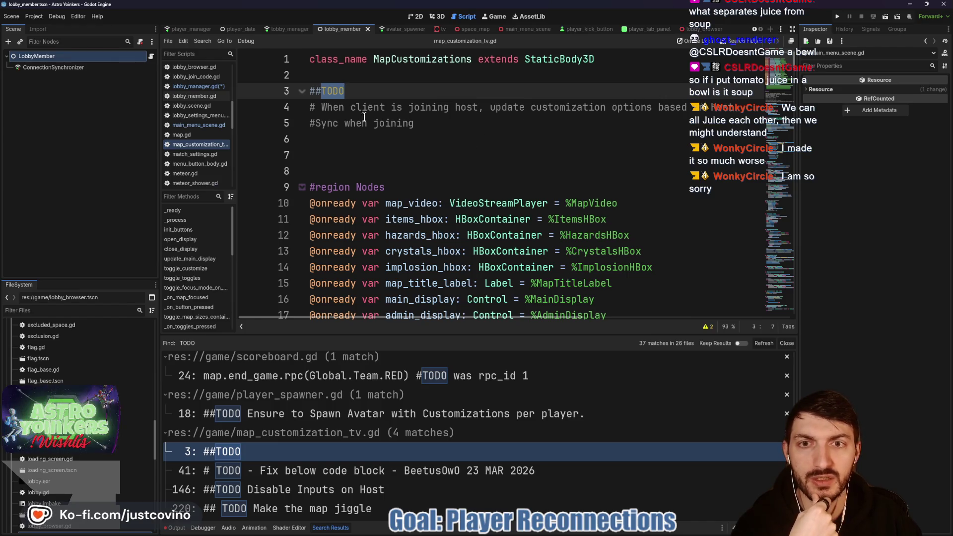
Step: Delete the sync-on-join TODO comment block on lines 3–5 of map_customization_tv.gd
left_click_drag(416, 123, 281, 118)
left_click(477, 124)
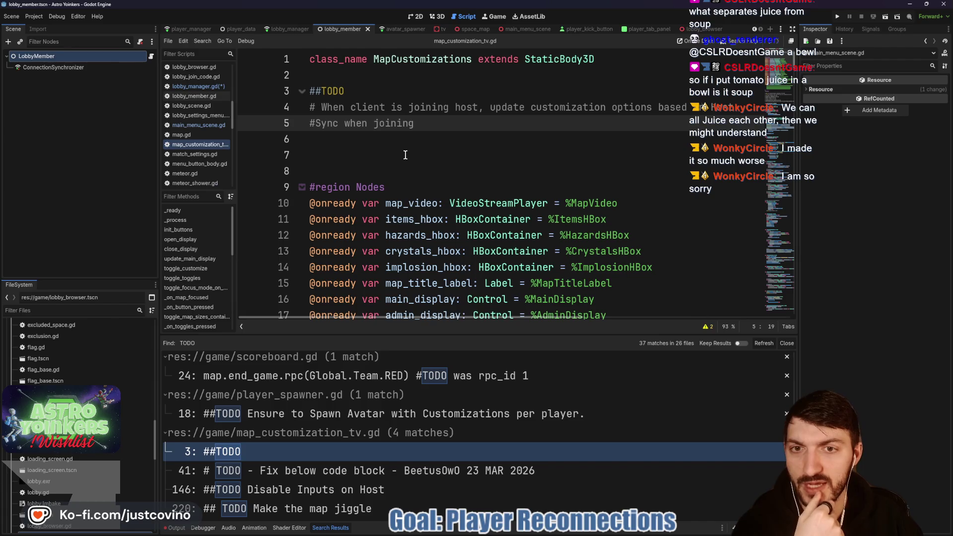
left_click(627, 108)
double_click(571, 107)
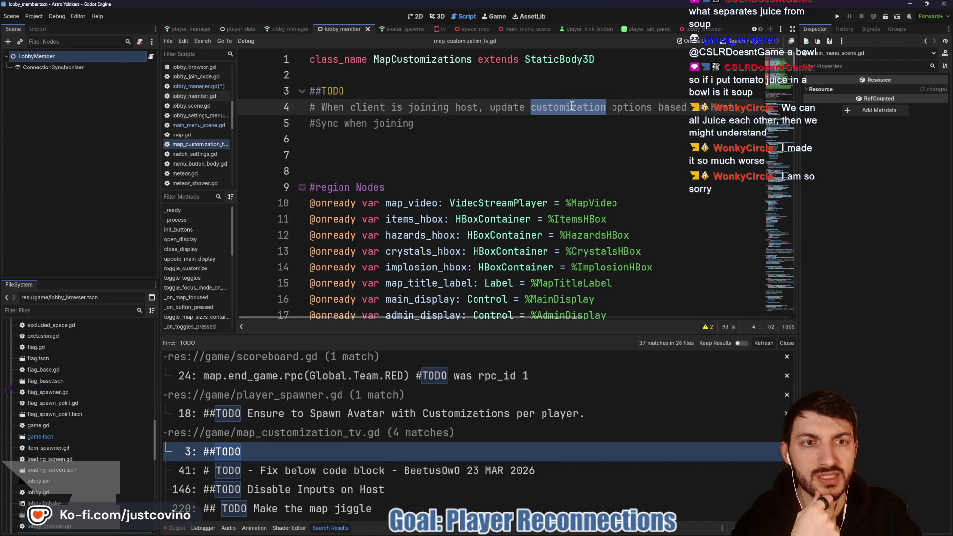
left_click(409, 59)
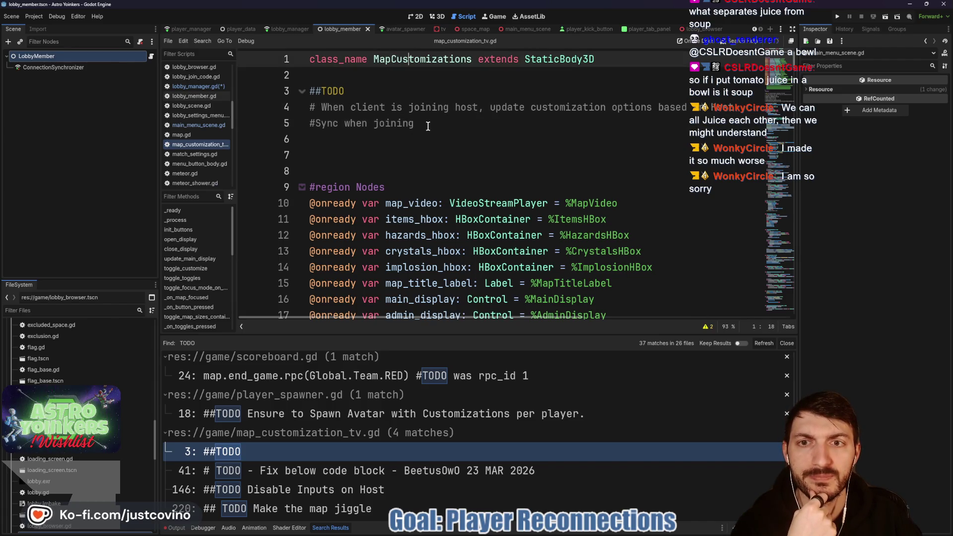
mouse_move(428, 127)
left_mouse_down()
mouse_move(289, 74)
mouse_move(286, 89)
left_mouse_up()
key("Delete")
key("Delete")
key("Delete")
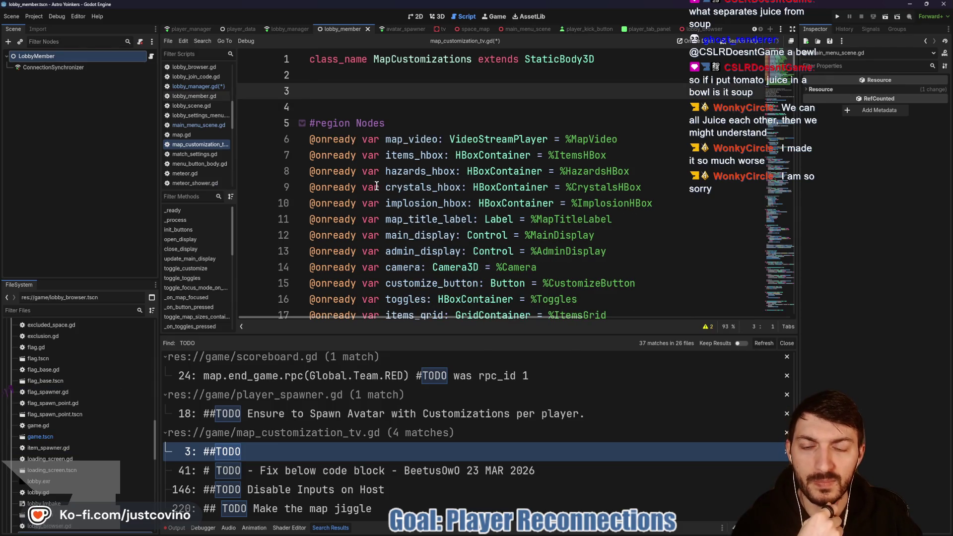
scroll(373, 234, "down", 6)
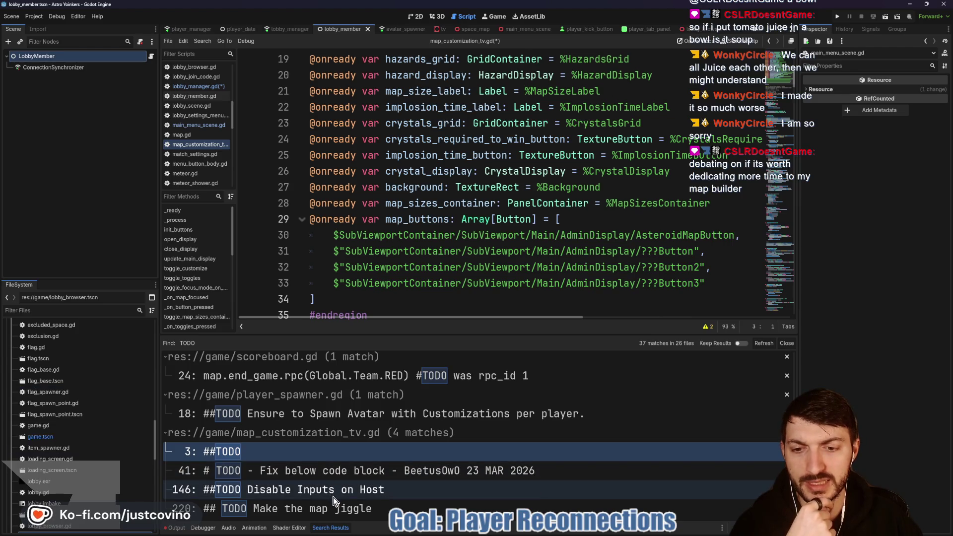
scroll(337, 484, "down", 2)
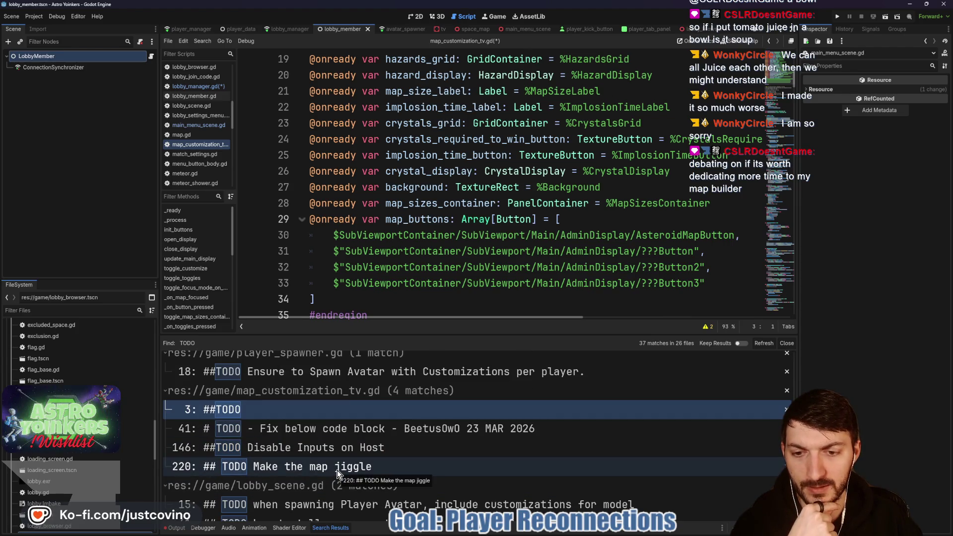
Step: Jump to the line-220 'Make the map jiggle' TODO and shrink the results panel to enlarge the editor
left_click(337, 470)
mouse_move(480, 335)
left_mouse_down()
mouse_move(596, 418)
mouse_move(782, 464)
left_mouse_up()
left_click(541, 332)
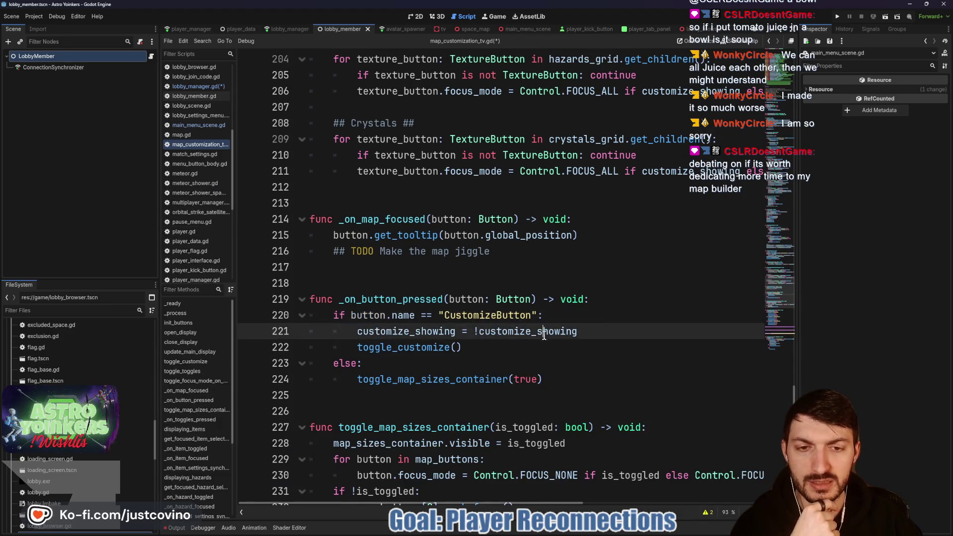
key("Down")
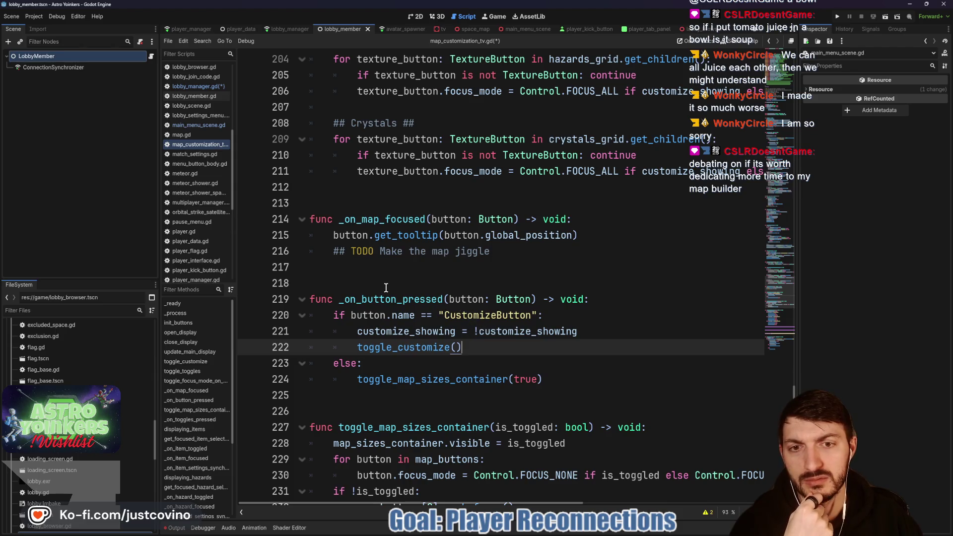
left_click(386, 288)
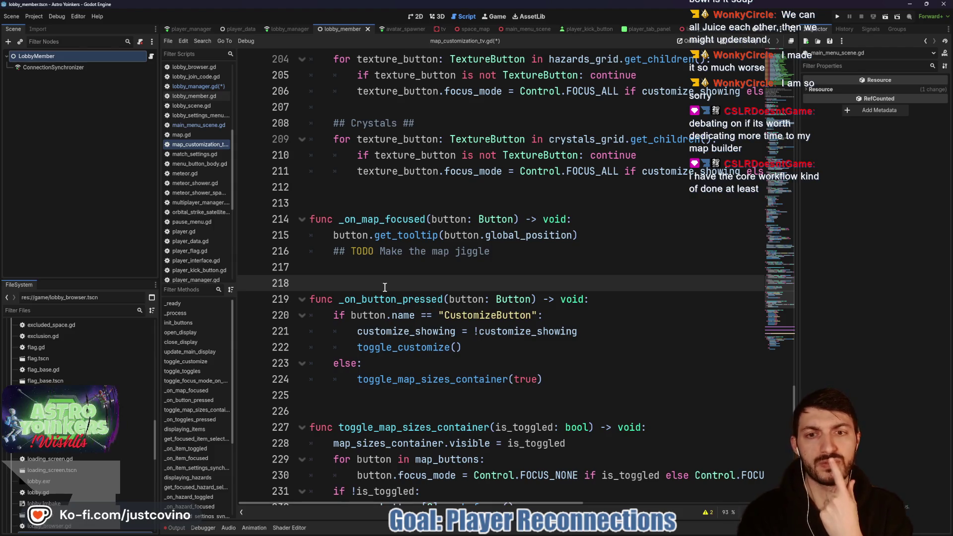
Step: Review the code around the 'Make the map jiggle' TODO in _on_map_focused
scroll(385, 287, "up", 1)
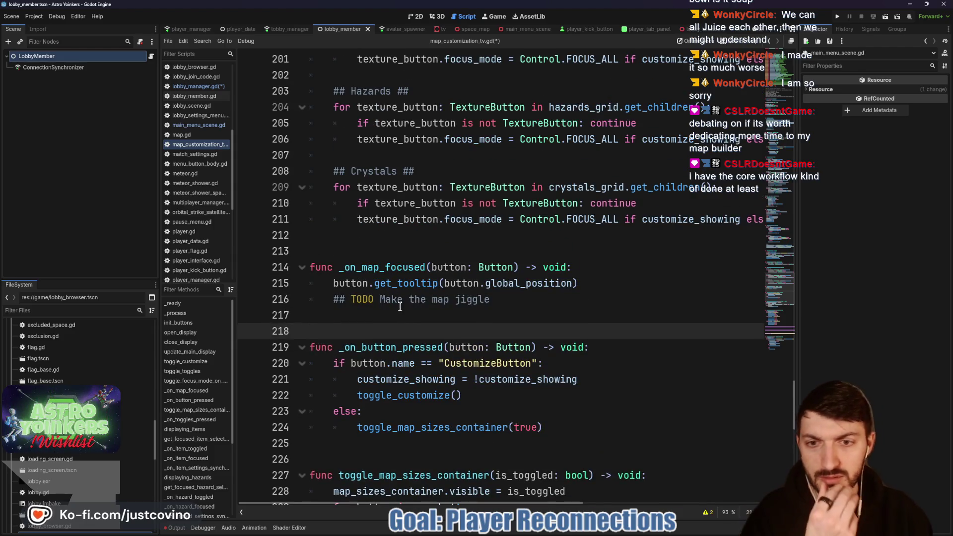
left_click(493, 299)
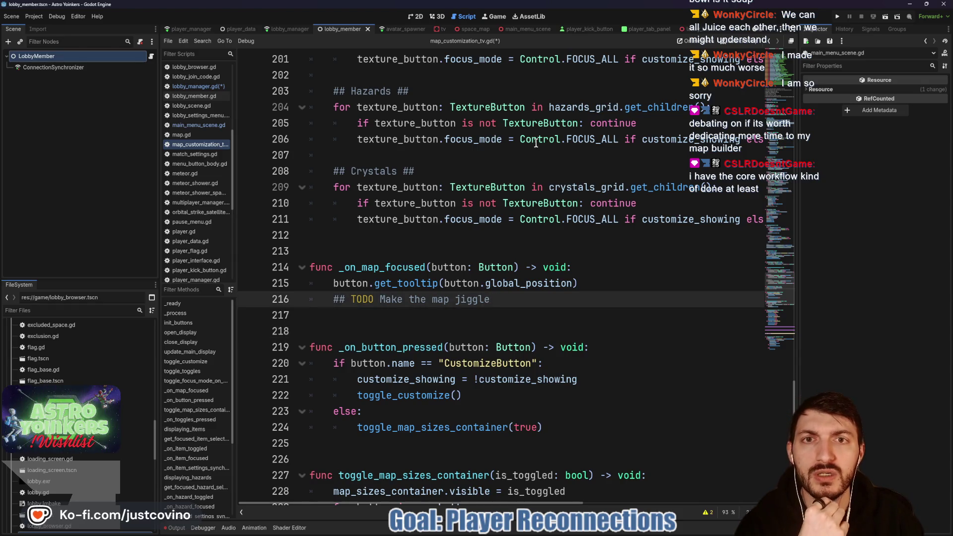
scroll(446, 343, "down", 2)
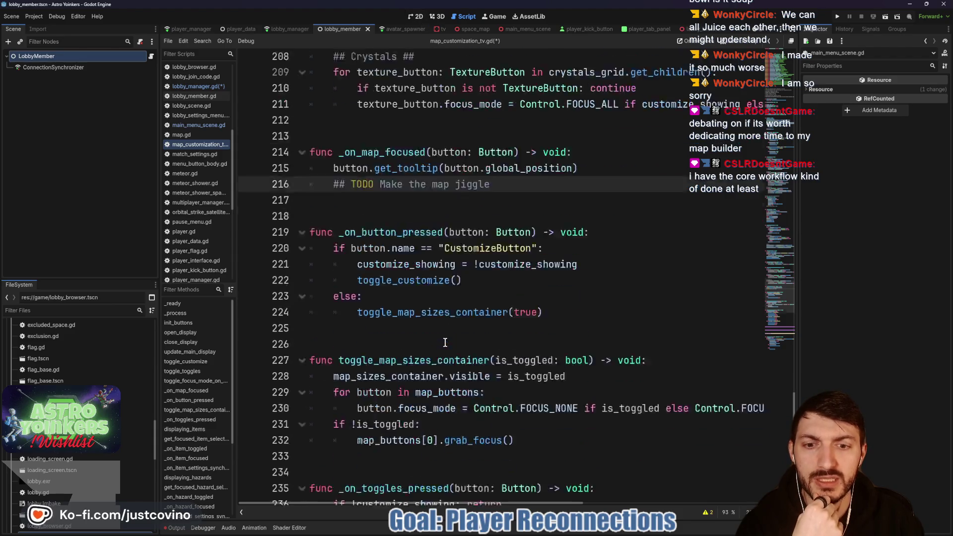
scroll(446, 342, "down", 10)
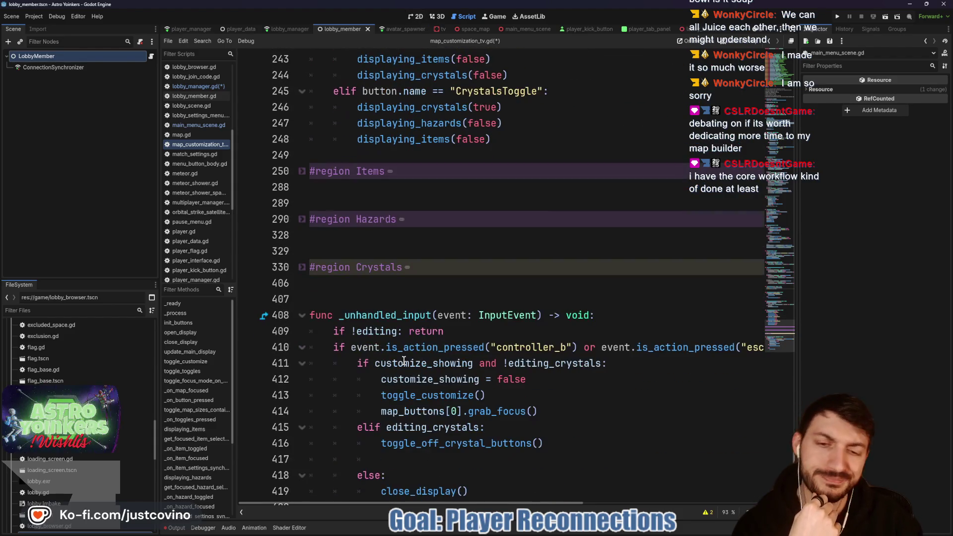
scroll(399, 352, "down", 1)
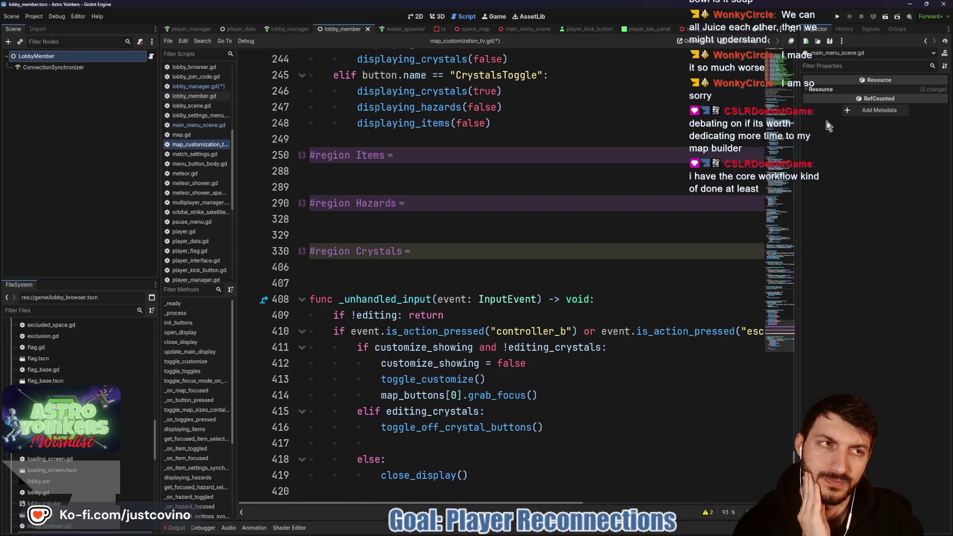
Step: Run two debug instances, host a lobby in one and join Fake Lobby 0 from the other
key("F5")
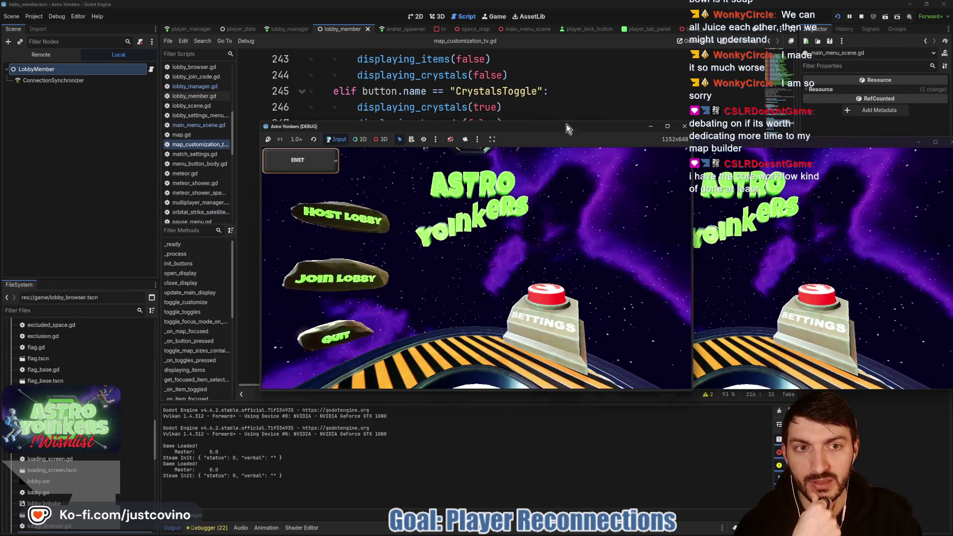
left_click_drag(567, 128, 365, 136)
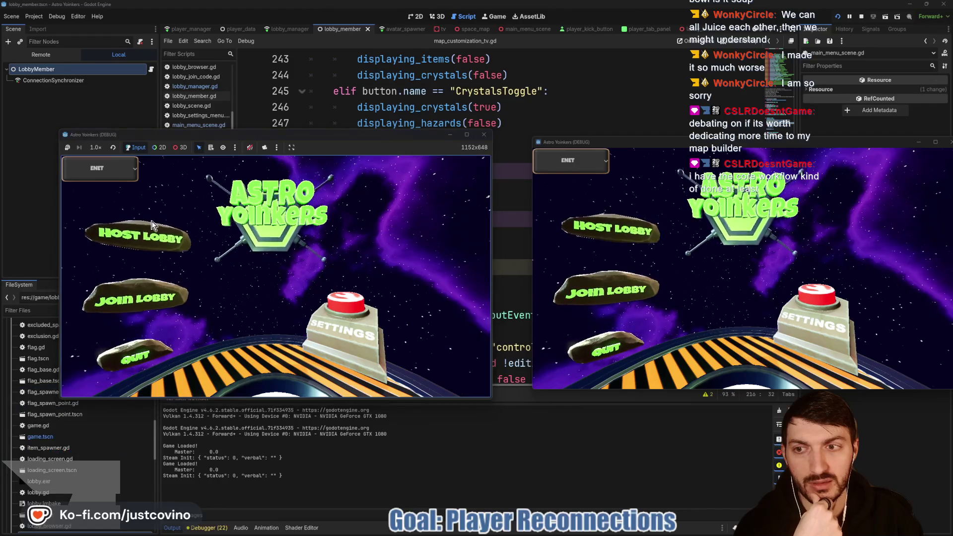
left_click(139, 234)
left_click(291, 226)
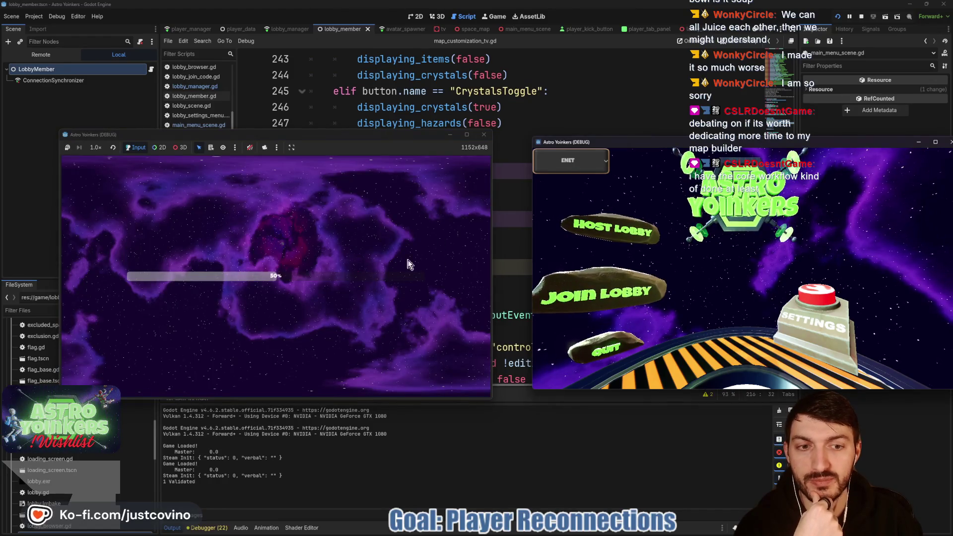
left_click(596, 291)
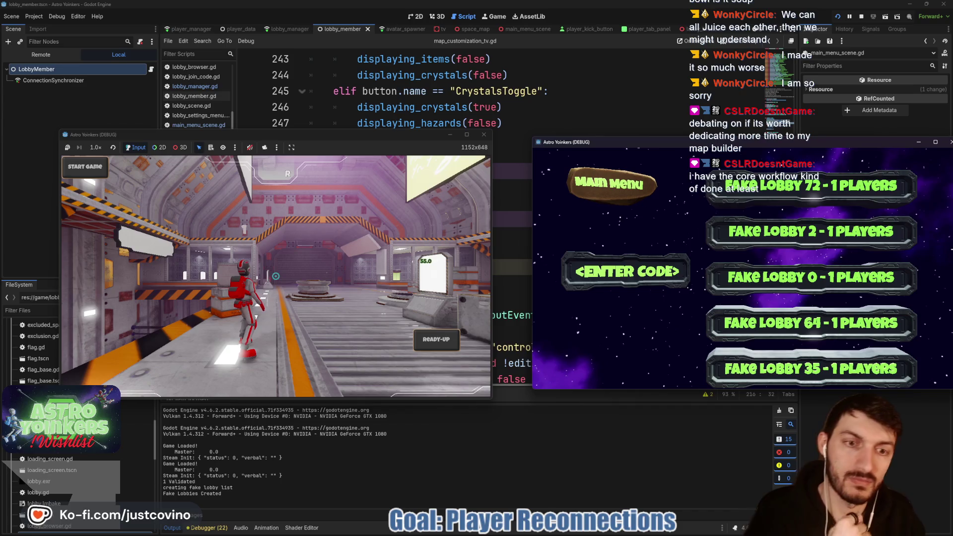
key("super")
key("super")
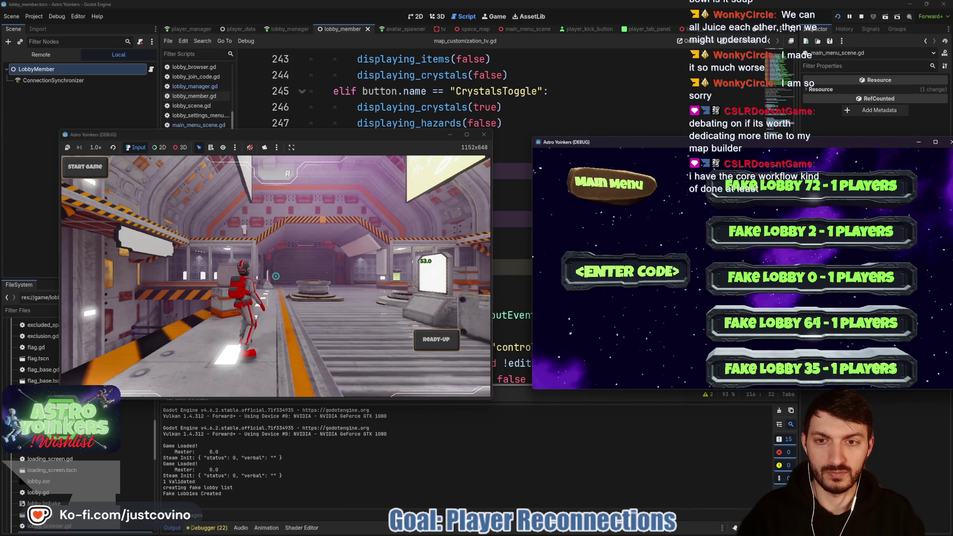
left_click(811, 277)
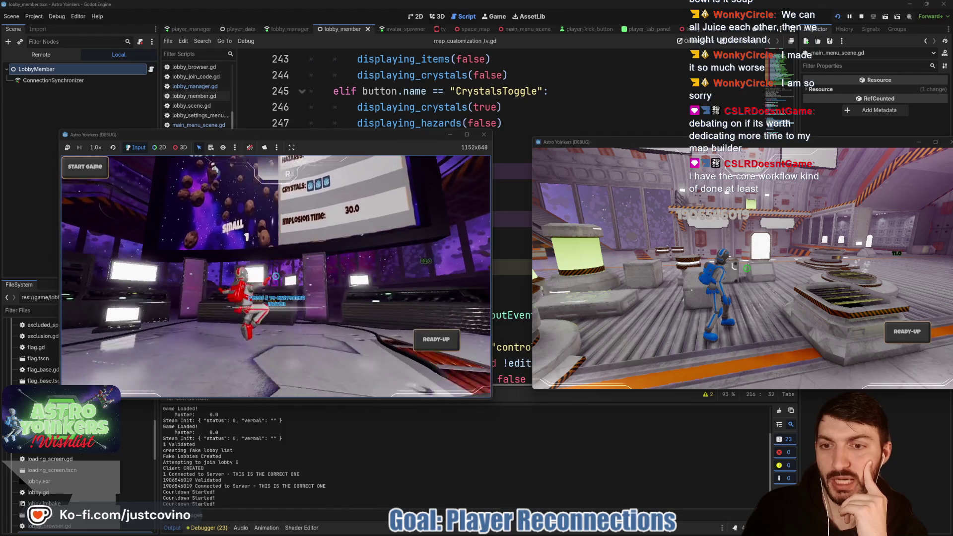
Step: Open the map customization TV in the lobby and focus an item card on the Items tab
key("e")
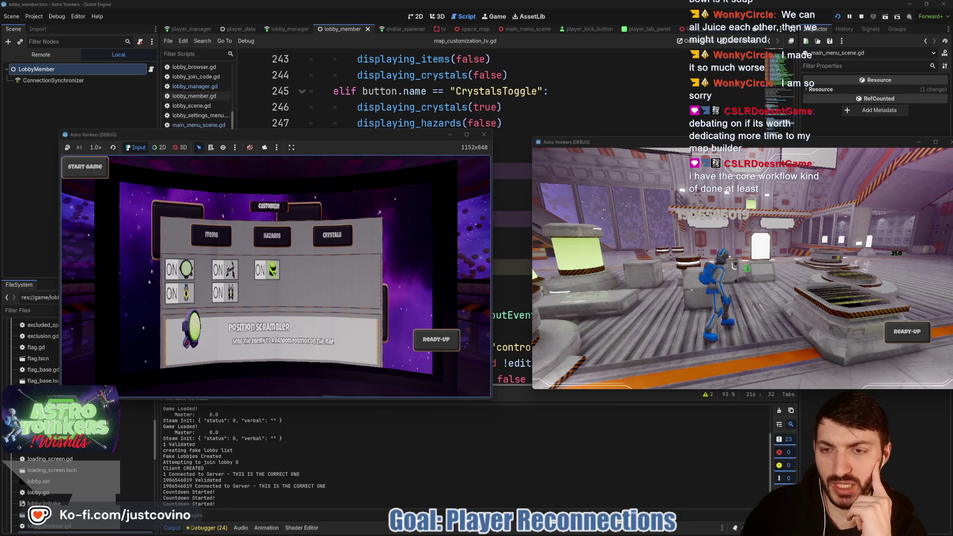
left_click(267, 270)
Step: Move keyboard focus across the Jet Pack, Orbital Strike and Black Hole item cards
key("Left")
key("Left")
key("Down")
key("Right")
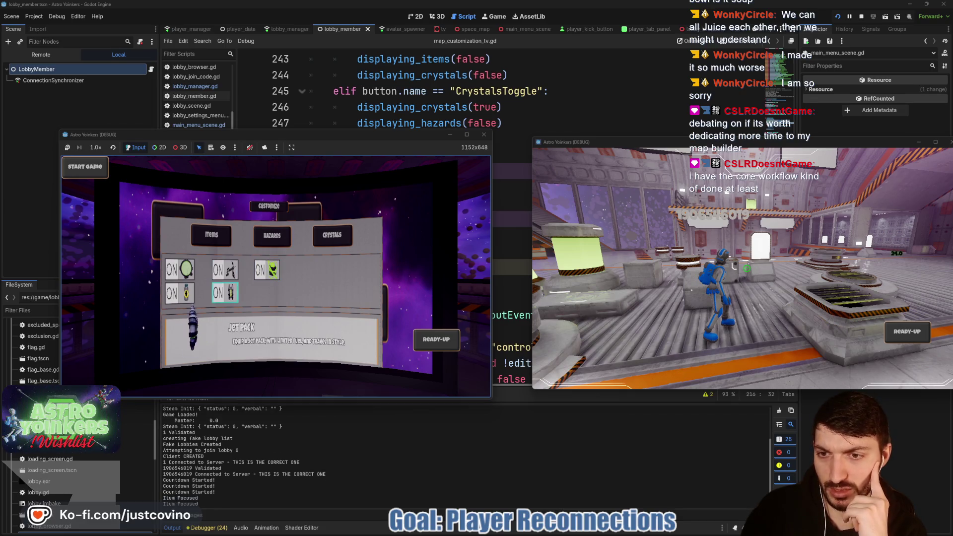
key("Left")
key("Up")
key("Right")
key("Right")
key("Left")
key("Down")
key("Left")
key("Up")
key("Right")
key("Up")
Step: Browse the Hazards panel: Meteor Shower, Explosive Asteroids, Captures Required and Crystal Implosion Time
key("Return")
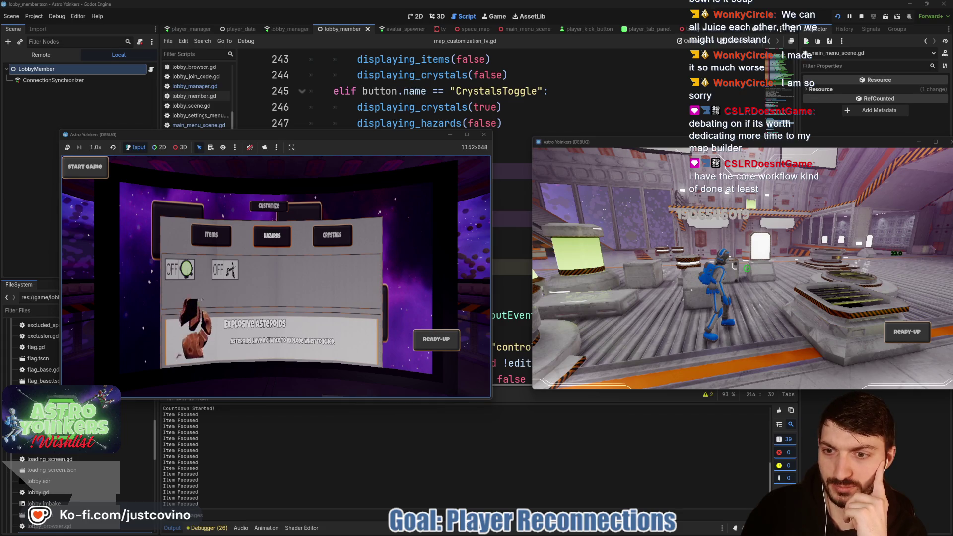
key("Down")
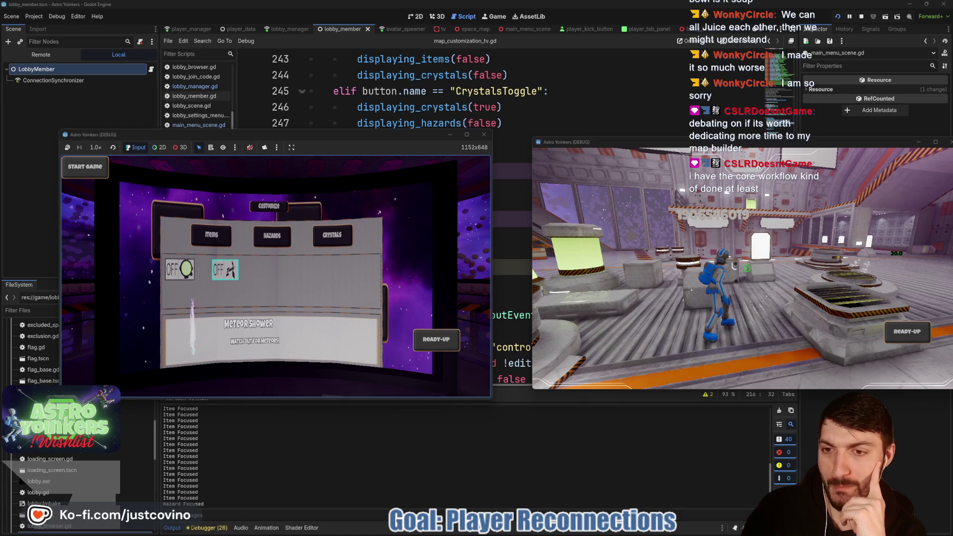
key("Left")
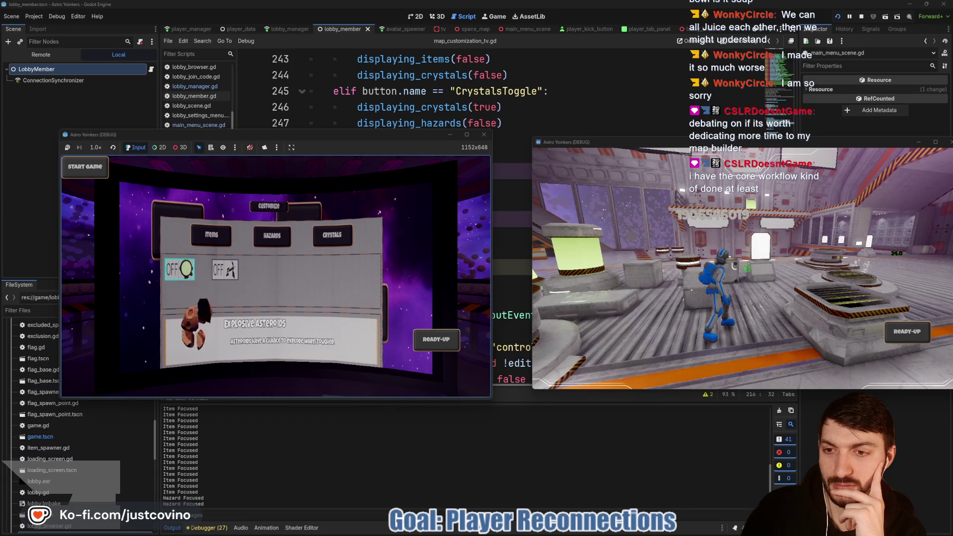
key("Right")
key("Right")
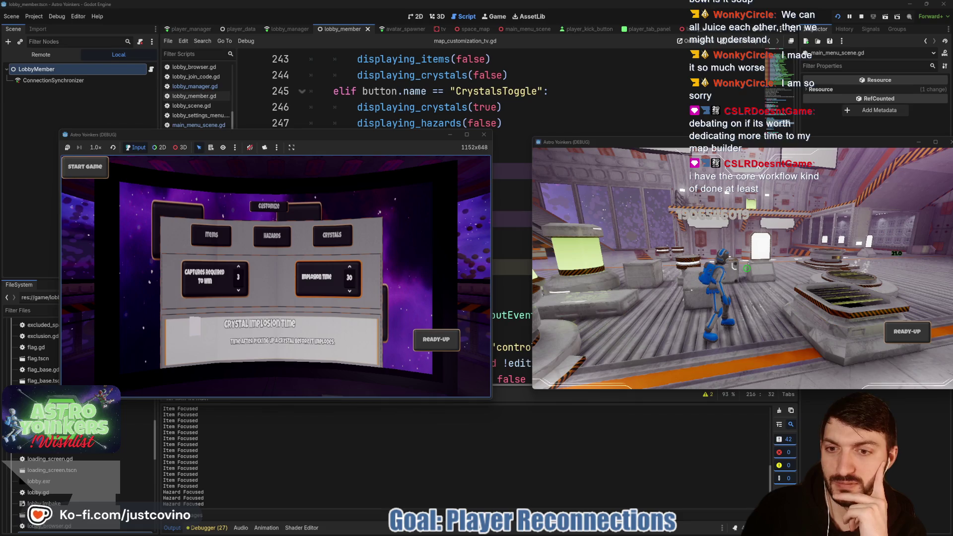
key("Left")
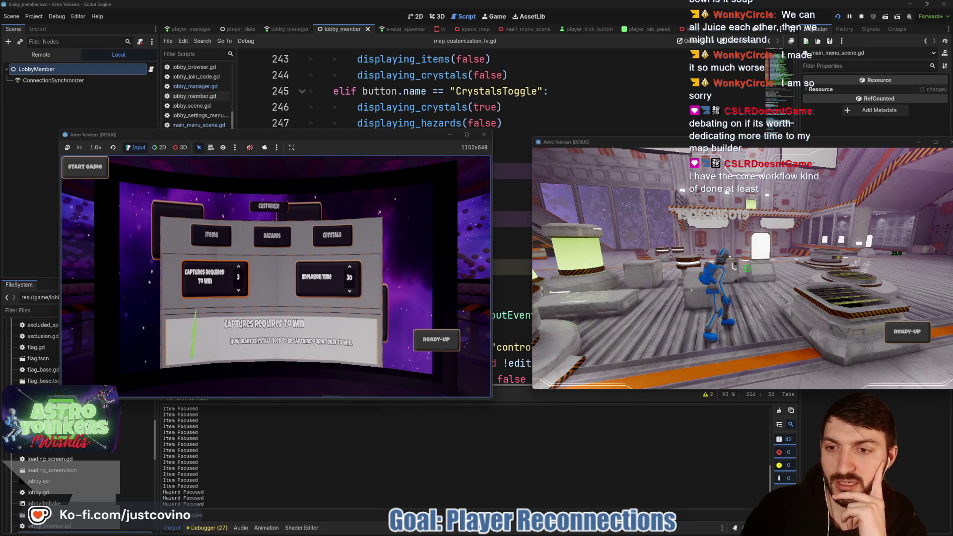
key("Right")
key("Up")
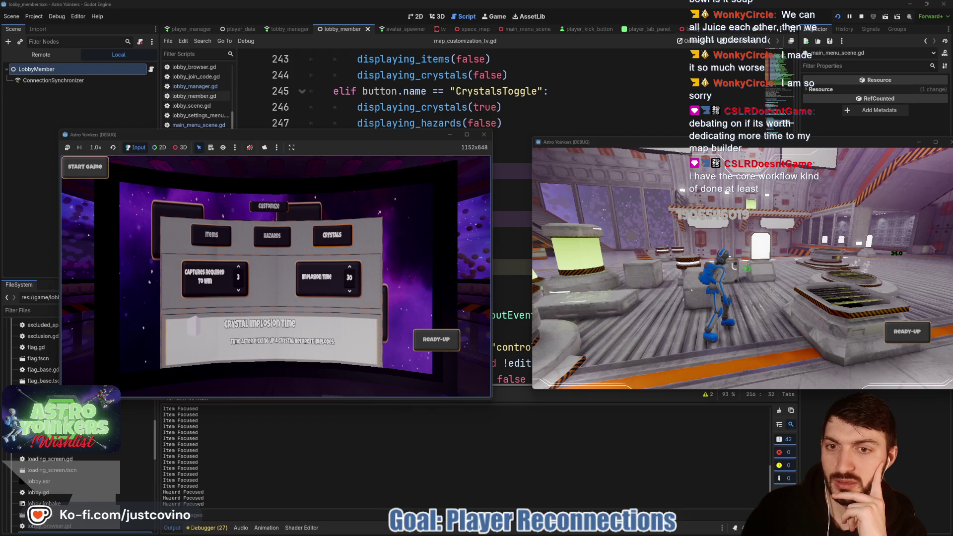
key("Left")
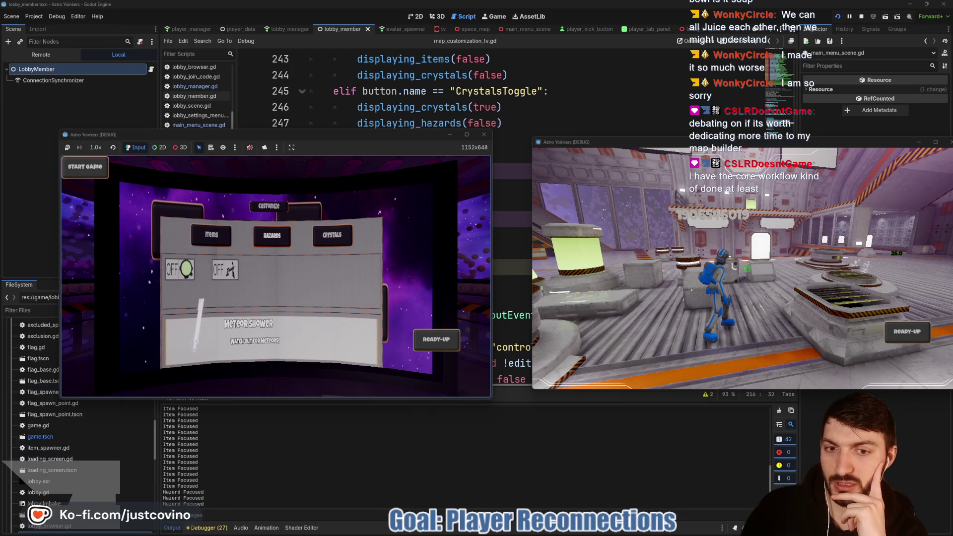
Step: Back out of Customize and map selection, then stop the test game with F8
key("Escape")
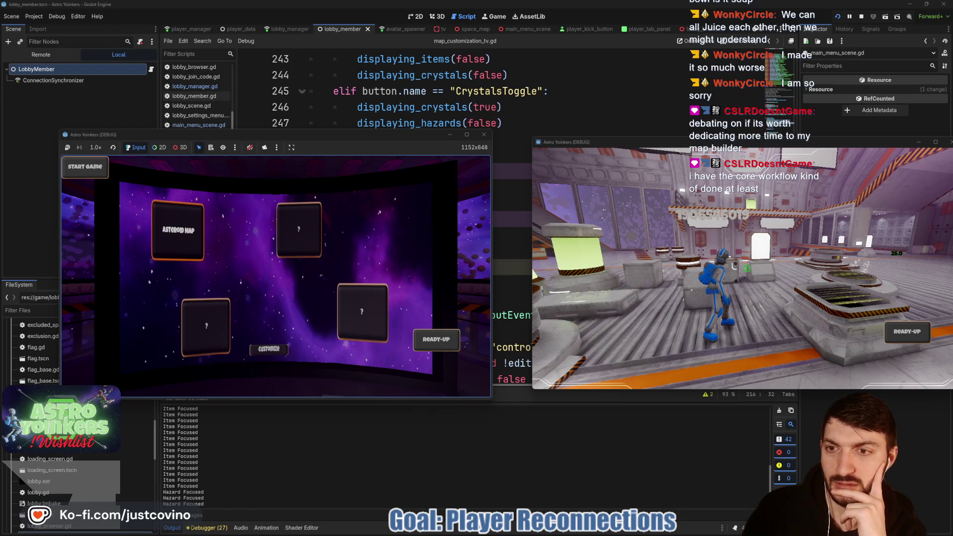
key("Escape")
key("F8")
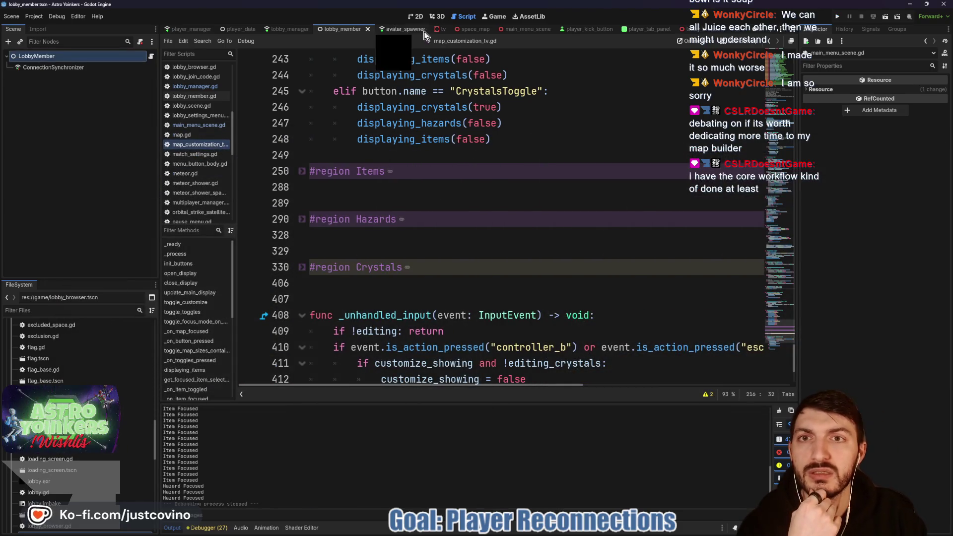
Step: Close the player_kick_button scene and show tv.tscn in the 2D editor
scroll(412, 183, "up", 5)
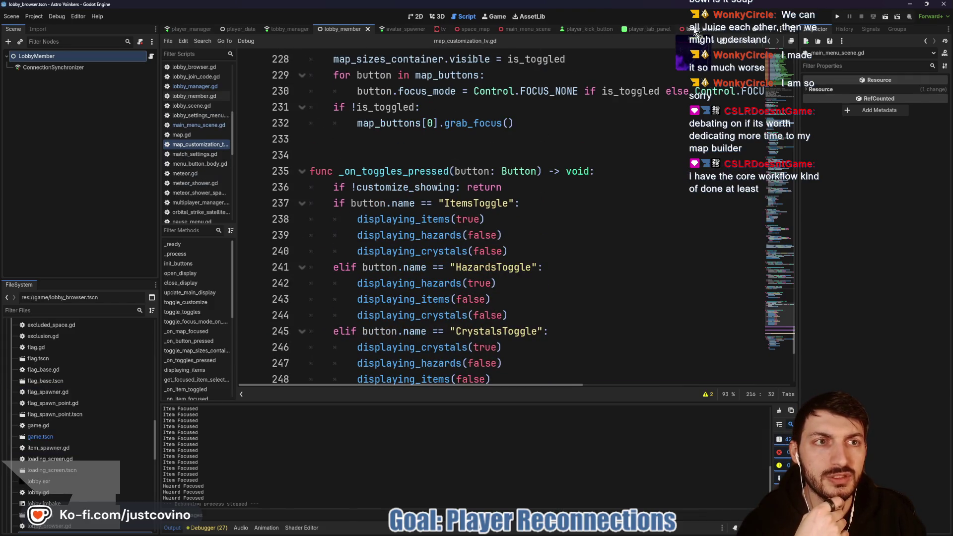
left_click(646, 30)
left_click(721, 31)
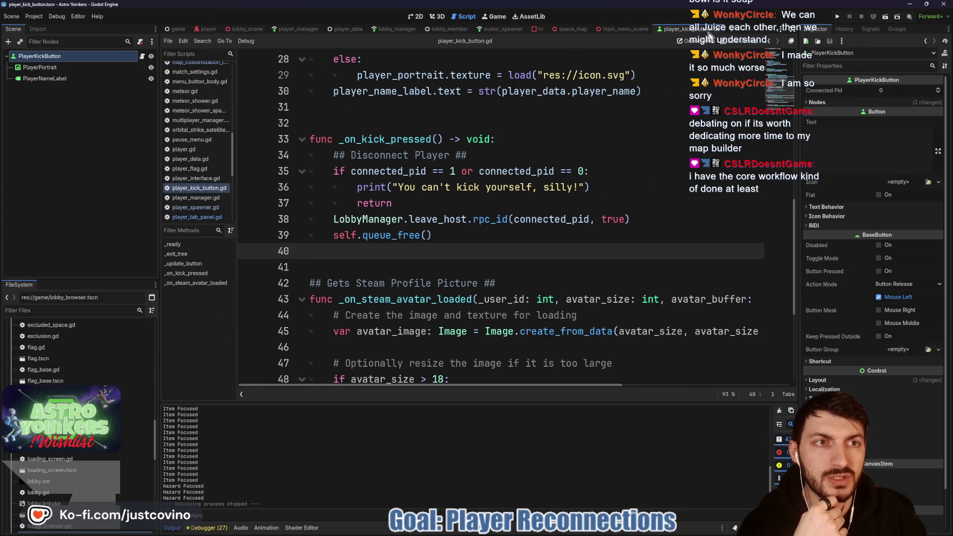
left_click(714, 29)
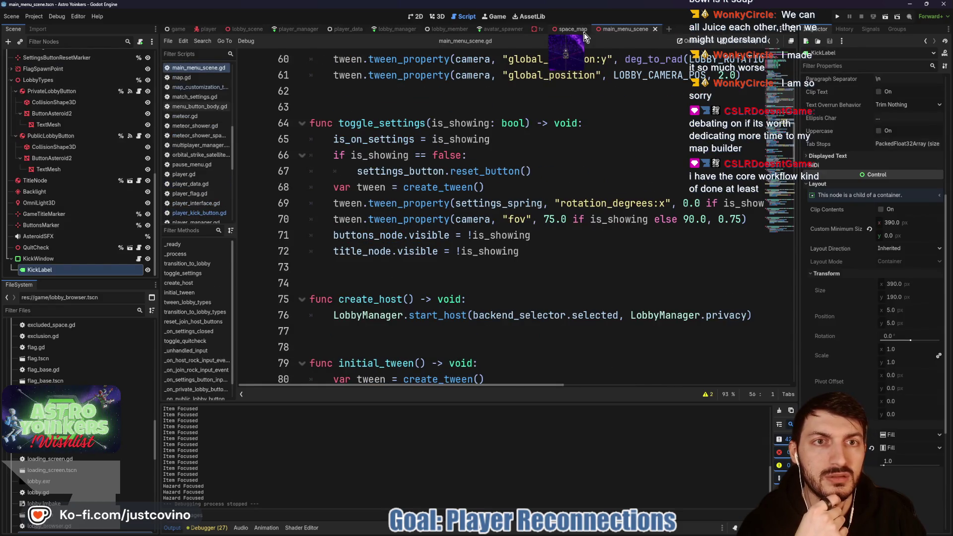
left_click(573, 27)
left_click(539, 29)
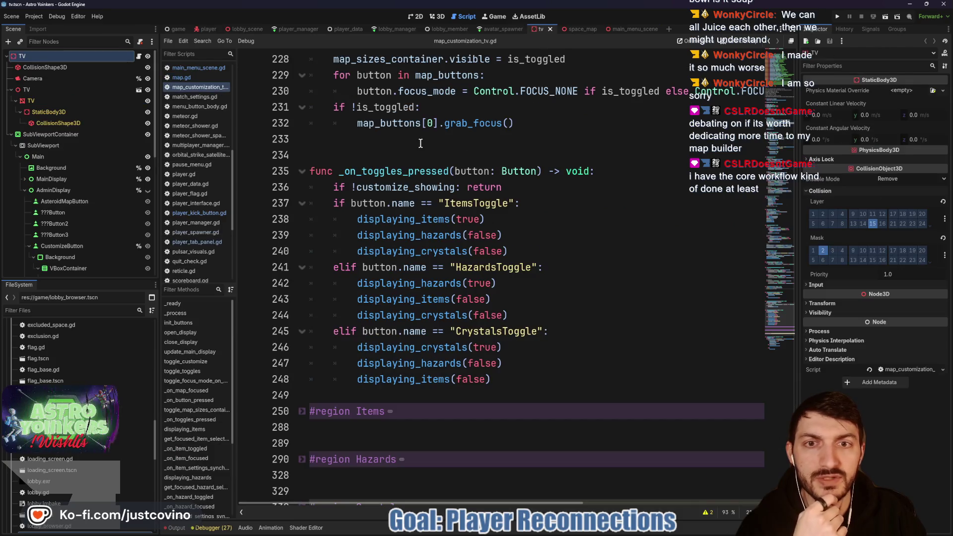
left_click(417, 16)
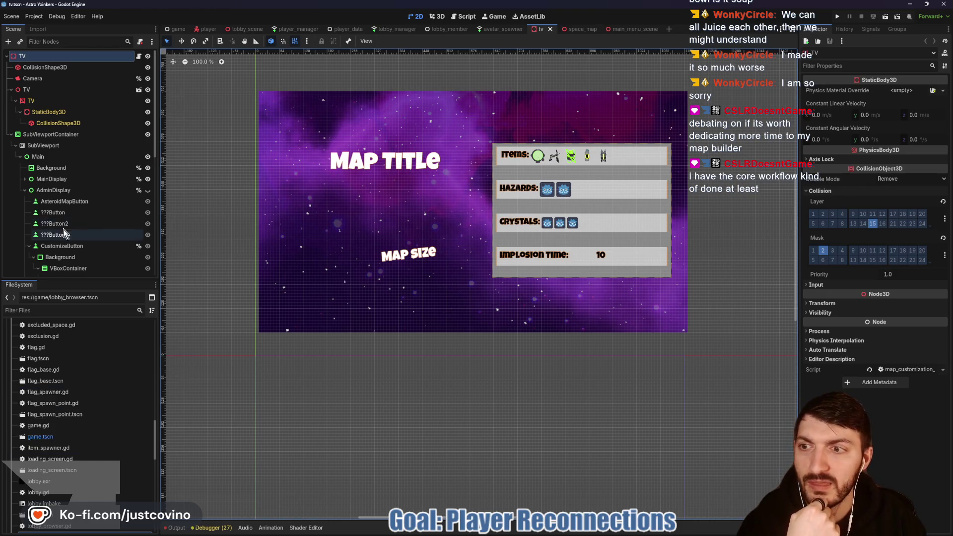
Step: Collapse CrystalsGrid in the Scene dock and open the TV node's map_customization_tv.gd script
scroll(75, 230, "down", 5)
scroll(107, 223, "down", 1)
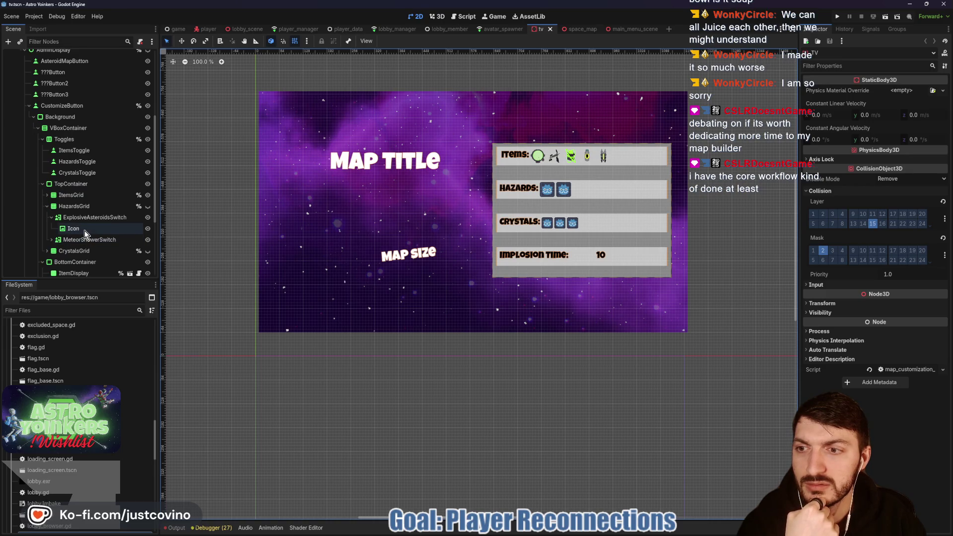
scroll(84, 230, "down", 1)
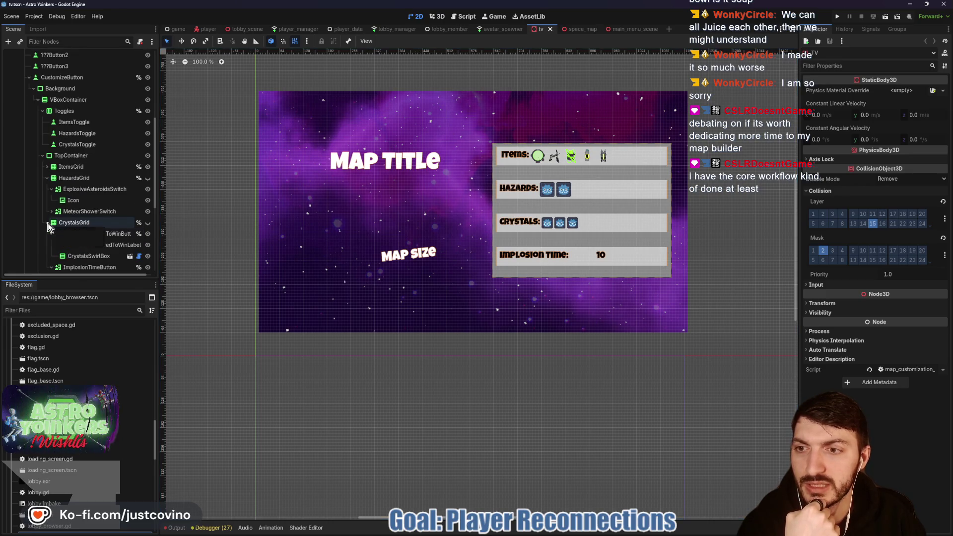
left_click(47, 223)
scroll(98, 214, "up", 4)
scroll(97, 214, "up", 3)
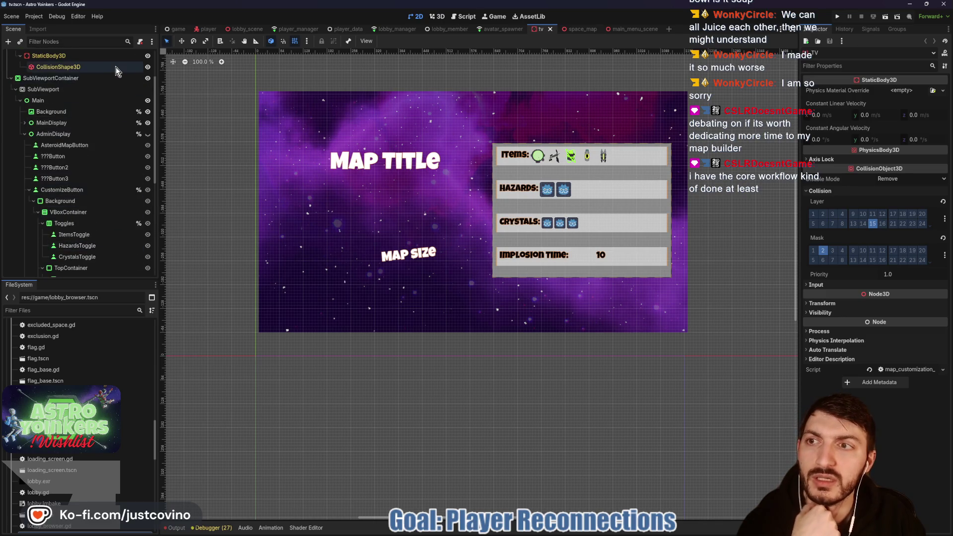
left_click(138, 56)
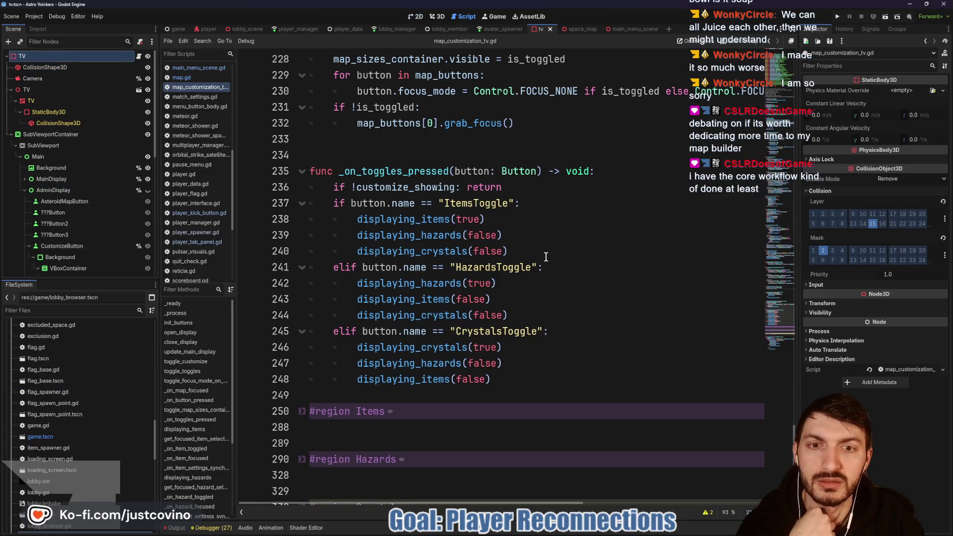
scroll(534, 251, "up", 4)
scroll(519, 243, "down", 6)
scroll(337, 232, "down", 3)
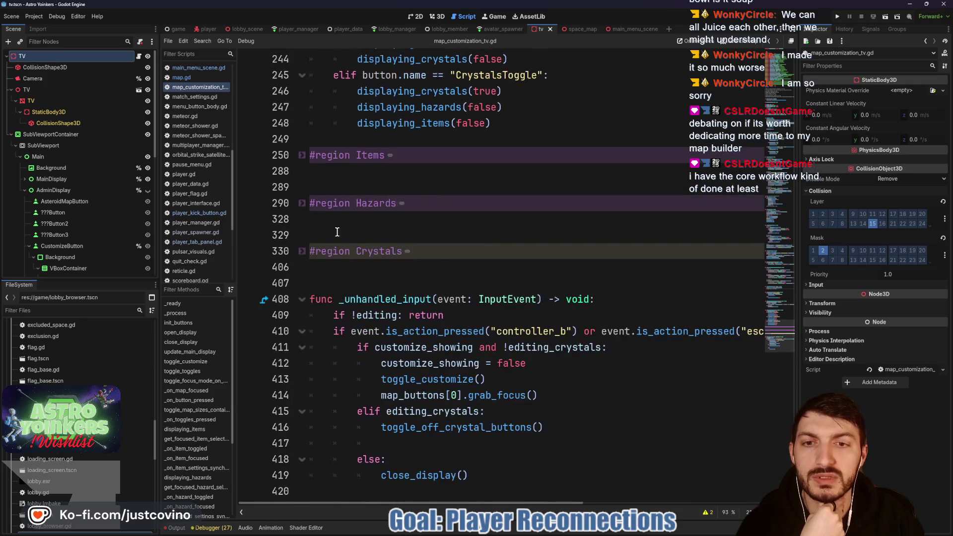
Step: Unfold the #region Crystals block at line 330 to show the crystal focus and toggle functions
left_click(303, 253)
scroll(505, 259, "down", 4)
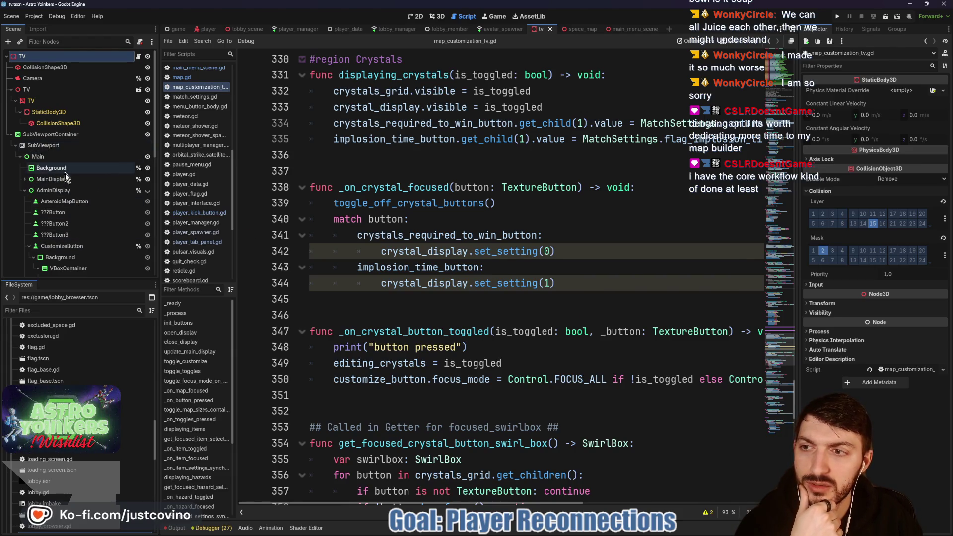
Step: Collapse AdminDisplay and expand MainDisplay down to the CrystalsHBox node
left_click(26, 191)
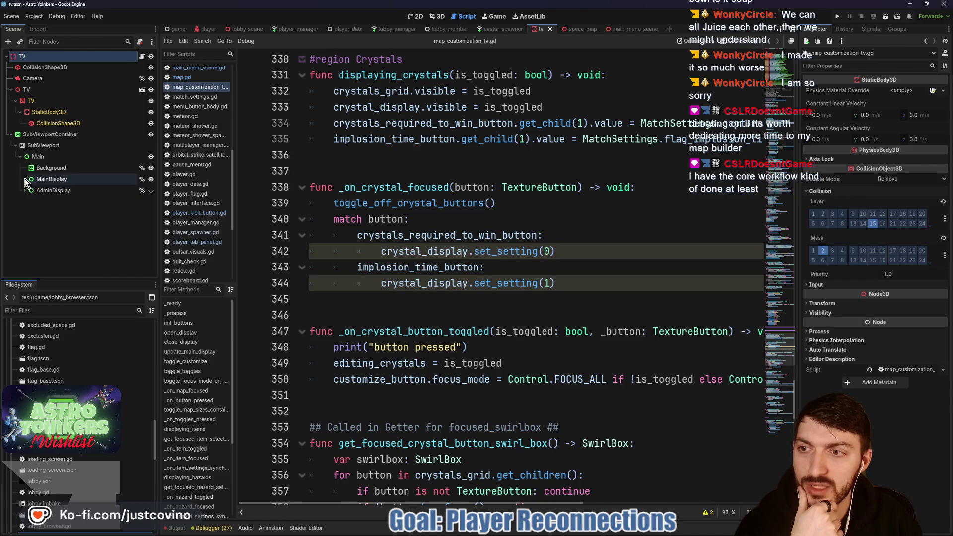
left_click(25, 179)
scroll(79, 237, "down", 1)
scroll(78, 241, "down", 1)
left_click(43, 223)
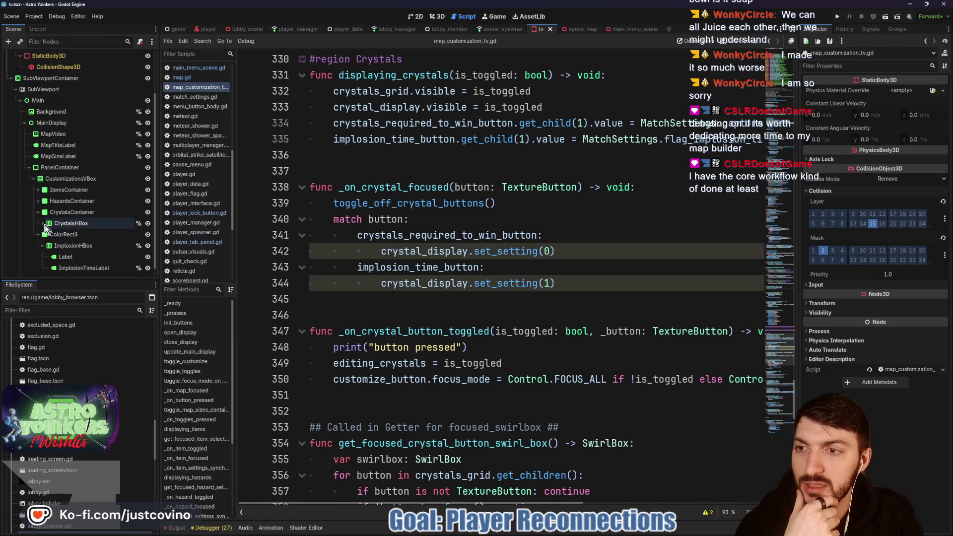
scroll(100, 246, "down", 1)
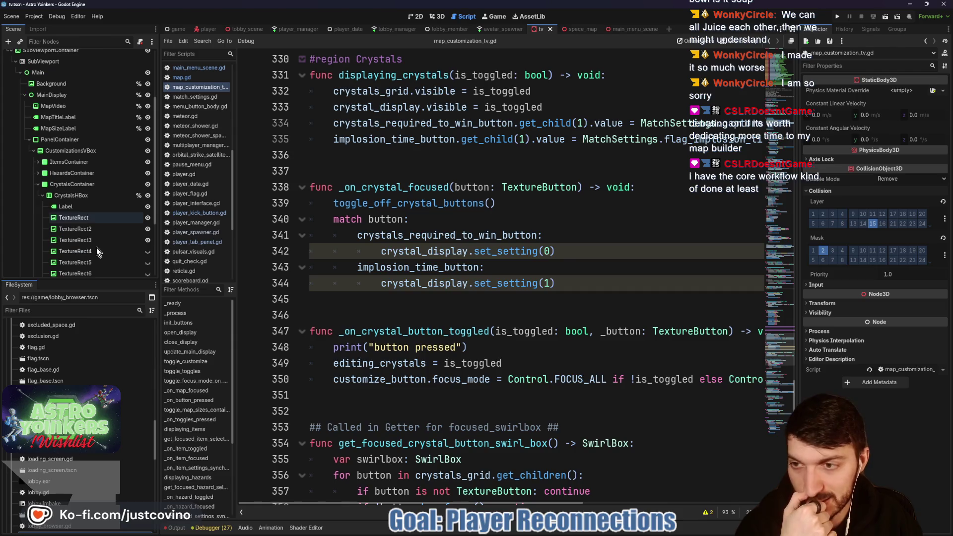
scroll(92, 228, "down", 1)
Step: Select TextureRect through TextureRect9, the nine crystal icons under CrystalsHBox
left_click(86, 191)
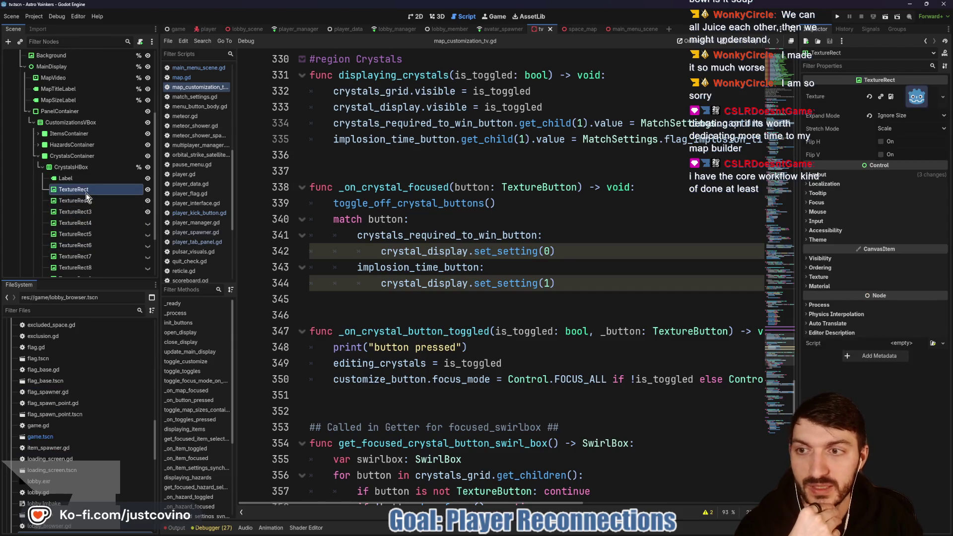
scroll(78, 256, "down", 2)
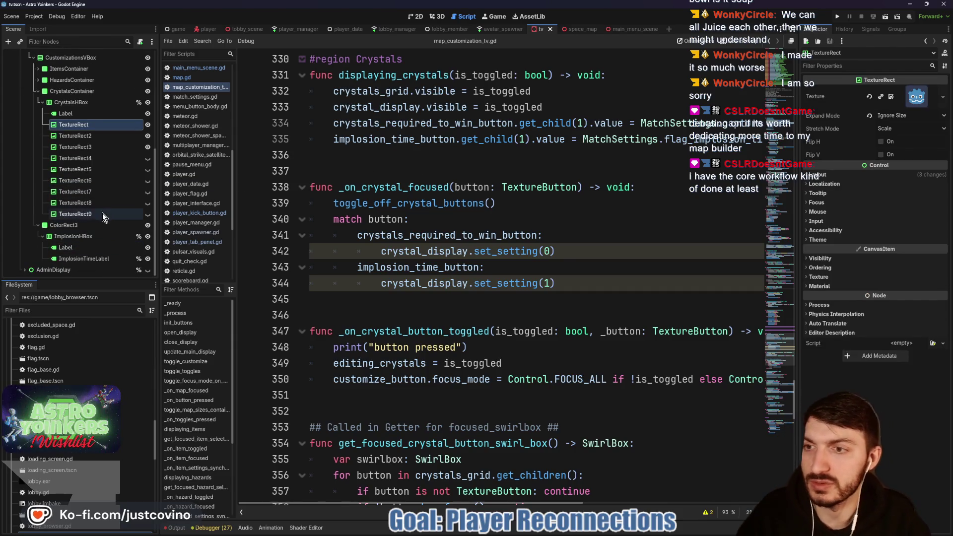
left_click(75, 214, "shift")
scroll(70, 369, "up", 5)
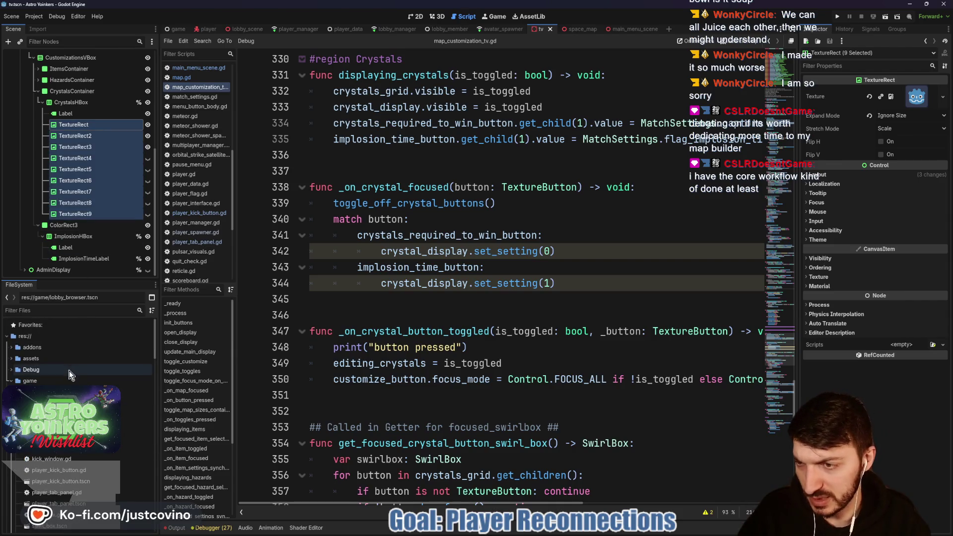
Step: Browse the assets, IKA3D, icons and Images folders in the FileSystem for the crystal image
left_click(12, 381)
left_click(11, 359)
scroll(59, 397, "down", 2)
double_click(53, 461)
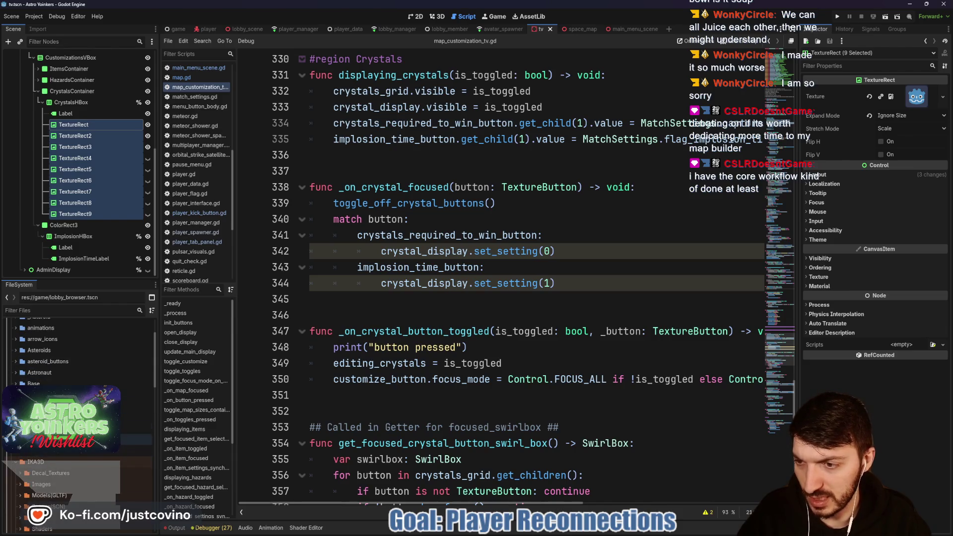
double_click(40, 439)
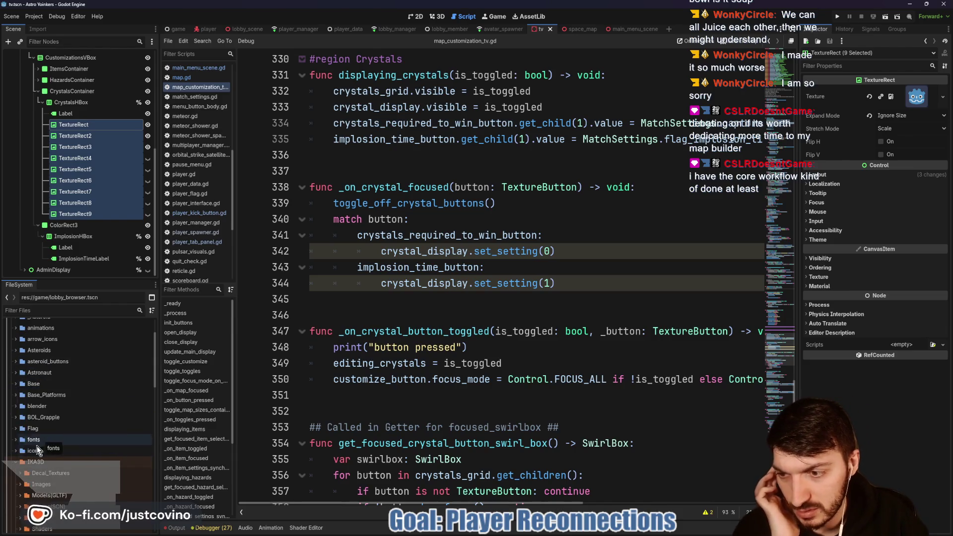
scroll(39, 439, "down", 2)
scroll(59, 422, "down", 2)
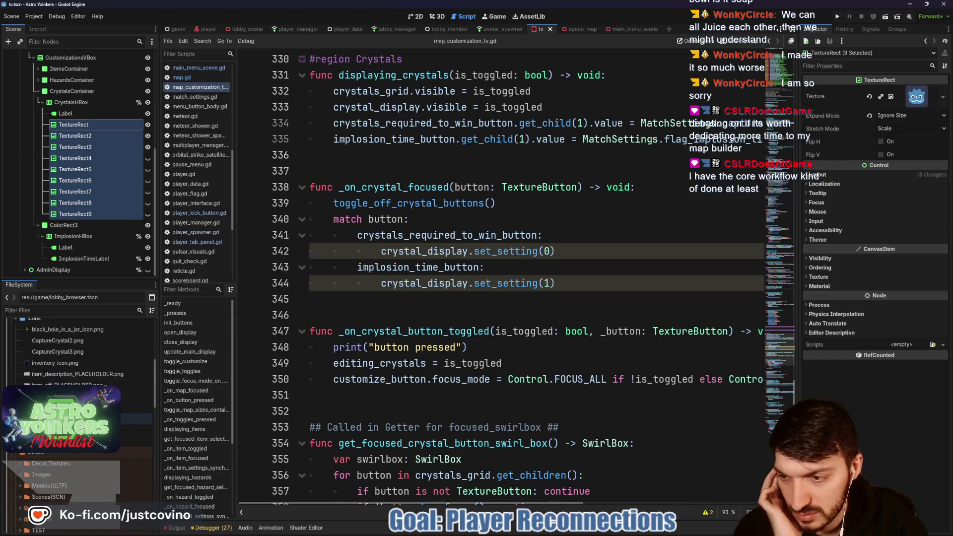
scroll(74, 427, "up", 4)
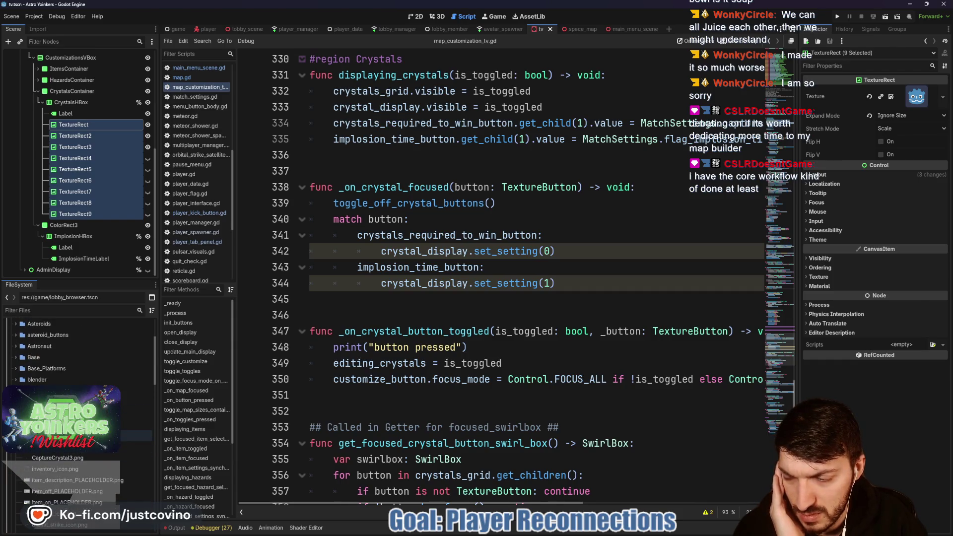
scroll(74, 427, "up", 3)
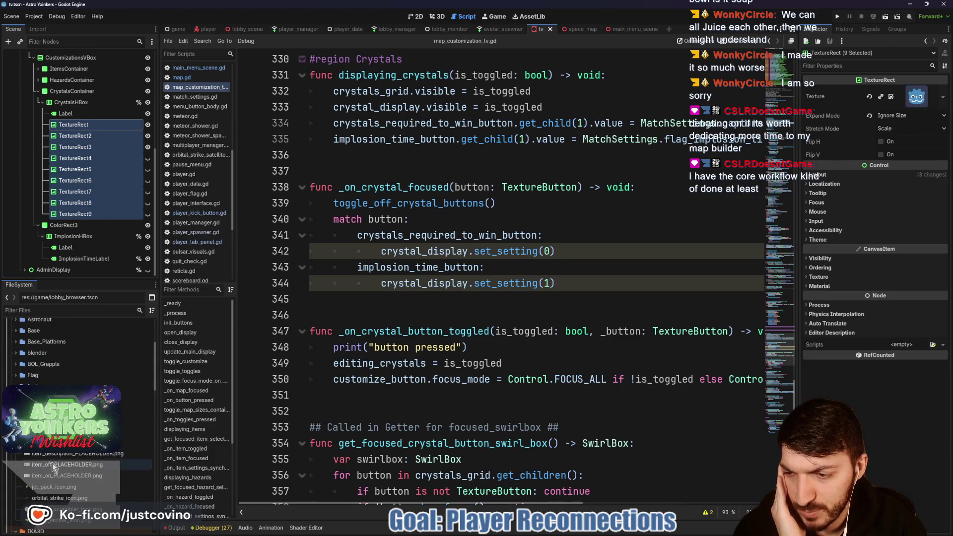
scroll(84, 383, "down", 5)
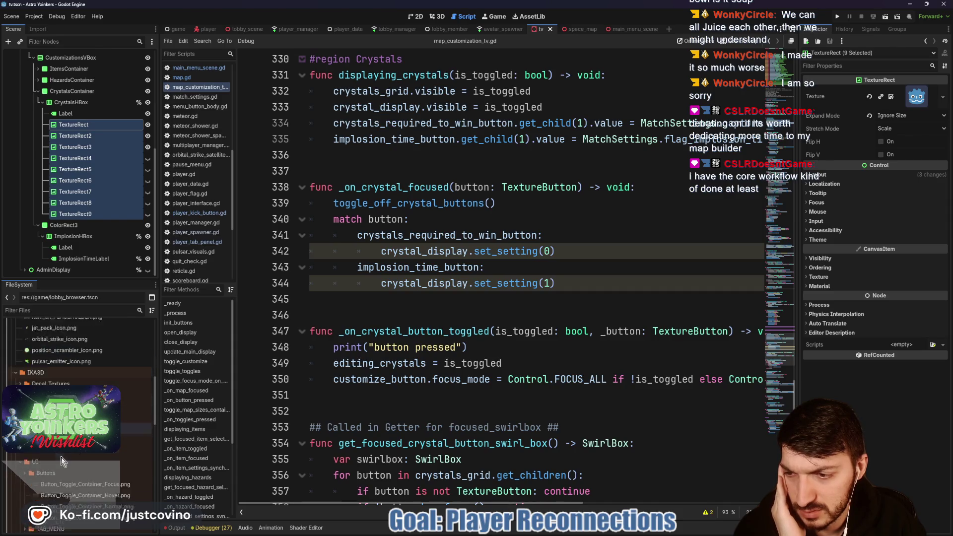
scroll(84, 382, "up", 3)
left_click(21, 342)
scroll(69, 447, "down", 3)
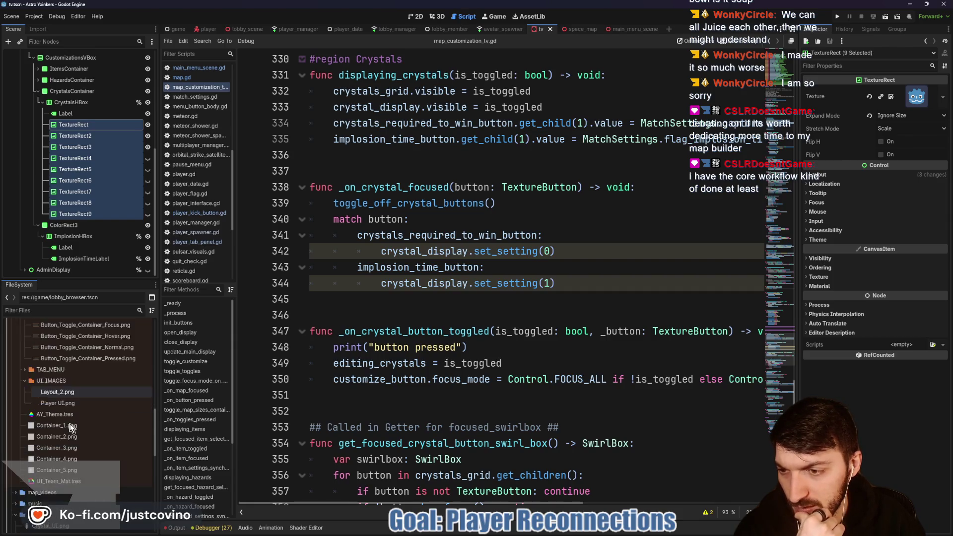
scroll(70, 422, "up", 2)
scroll(70, 422, "up", 2)
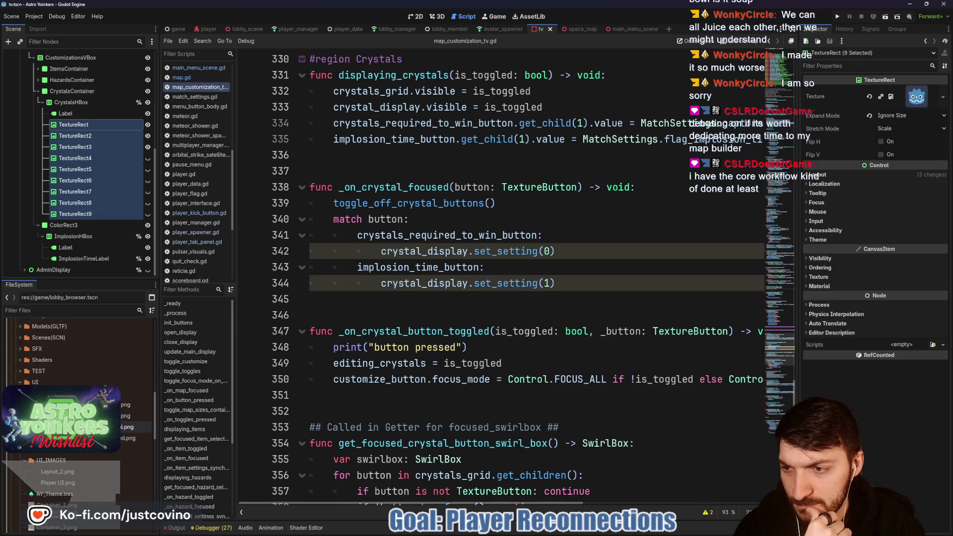
left_click(20, 343)
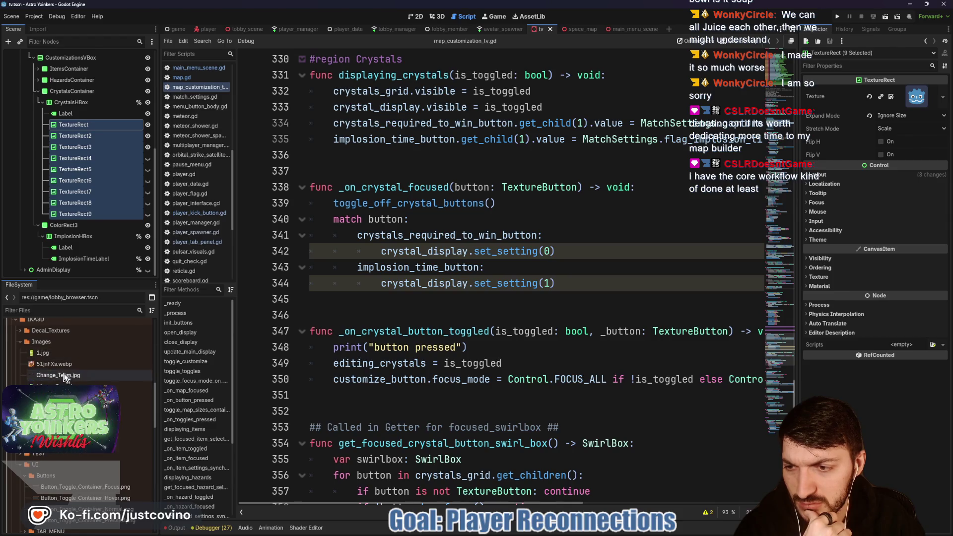
scroll(47, 368, "up", 2)
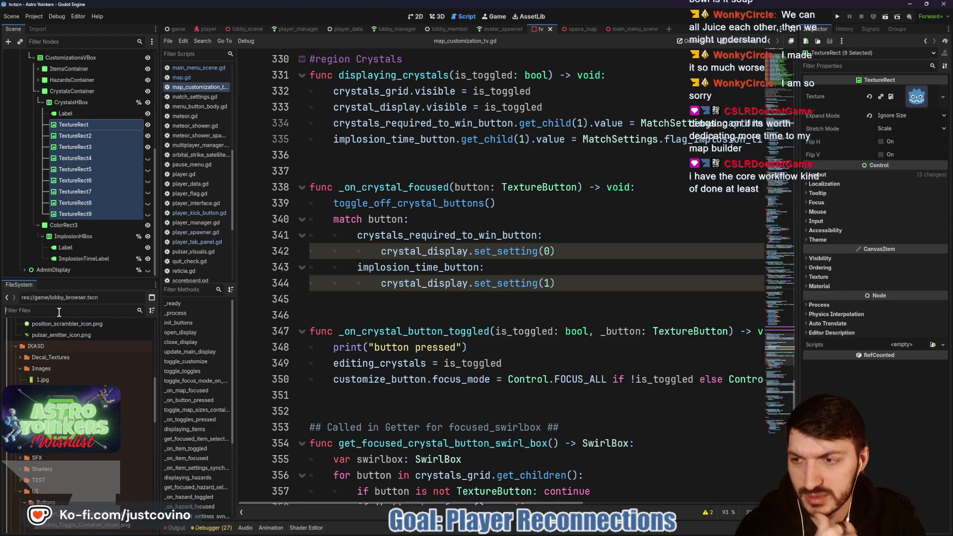
Step: Filter for 'crys', assign Crystal_UI.png as the nine TextureRects' texture, and save tv.tscn
type("crys")
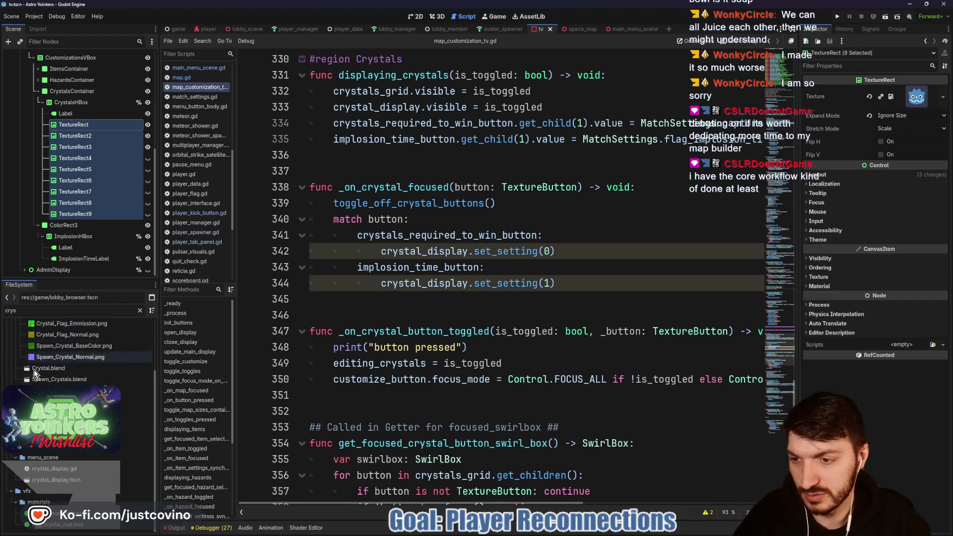
left_click(74, 435)
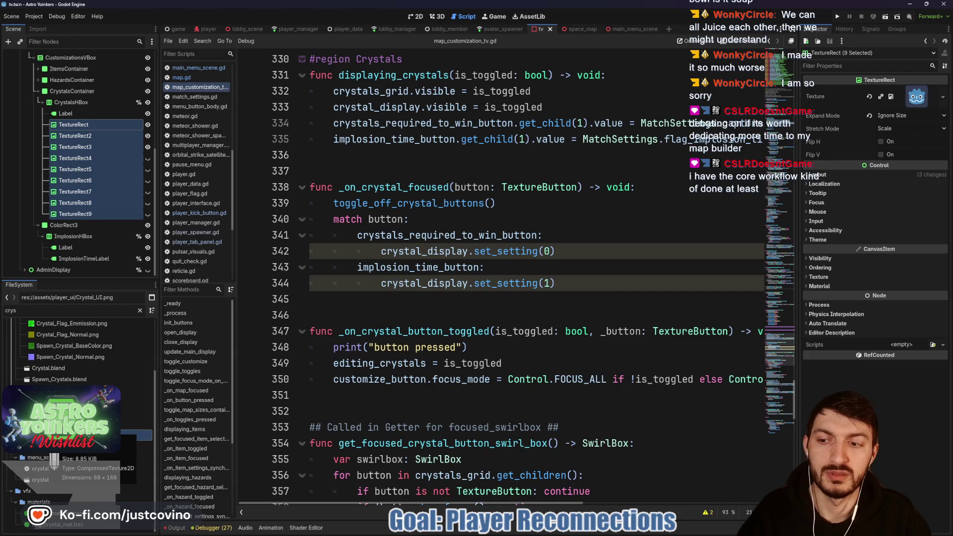
mouse_move(54, 458)
left_mouse_down()
mouse_move(69, 437)
mouse_move(224, 392)
mouse_move(546, 170)
mouse_move(914, 96)
left_mouse_up()
key("ctrl+s")
Step: In the 2D view, reset the TextureRects' custom minimum size and expand mode to defaults
left_click(416, 17)
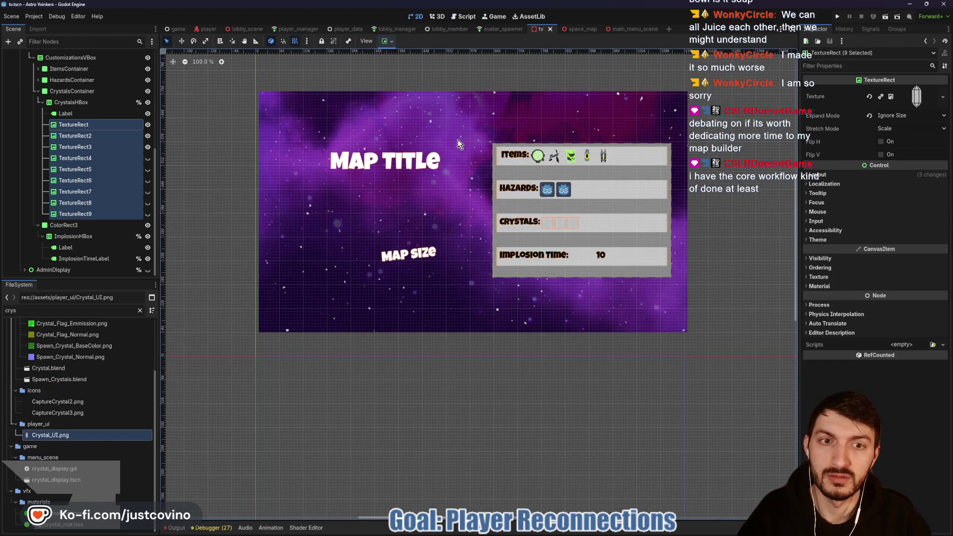
scroll(574, 222, "up", 7)
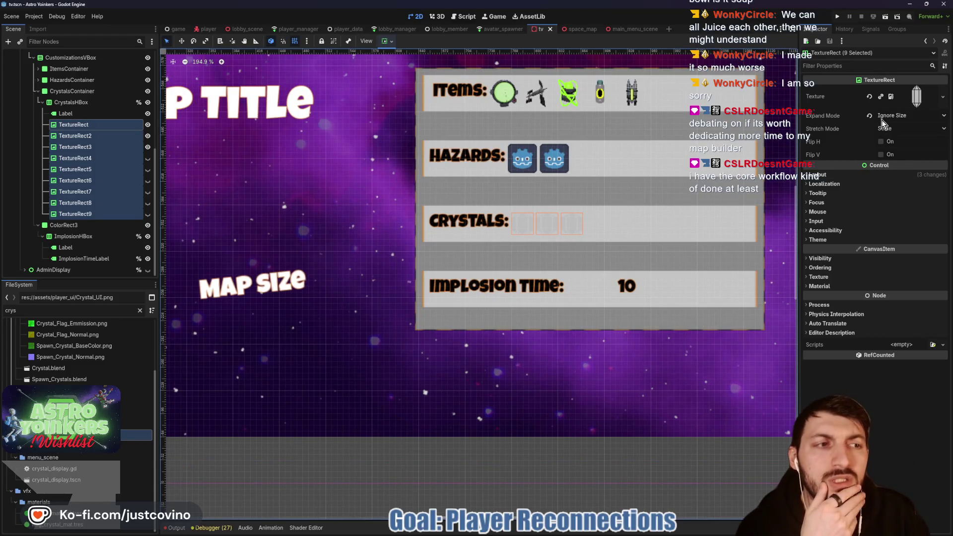
left_click(824, 175)
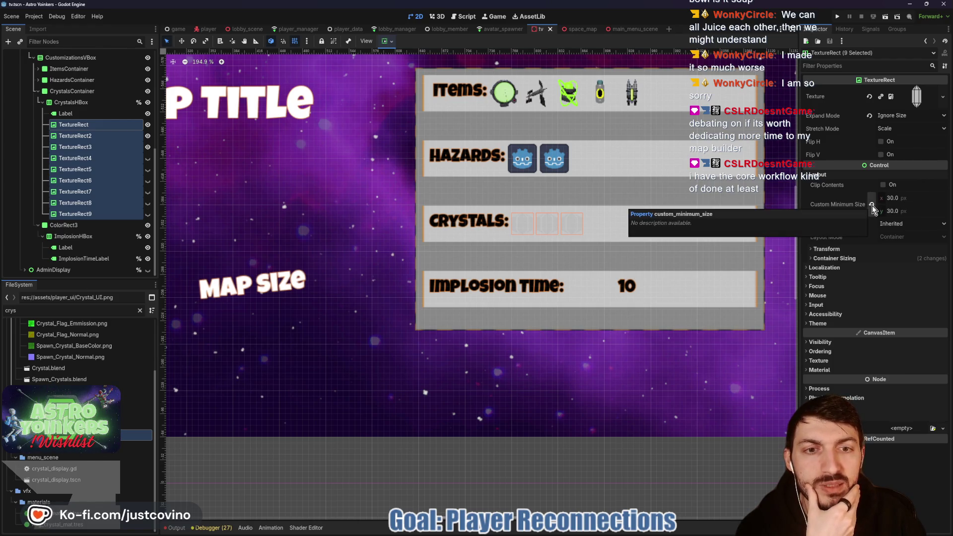
left_click(873, 205)
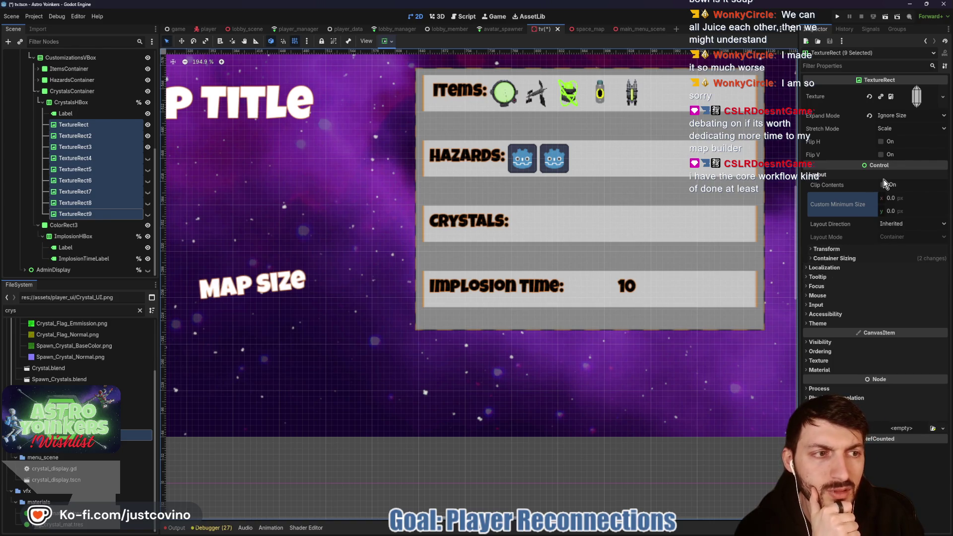
left_click(871, 114)
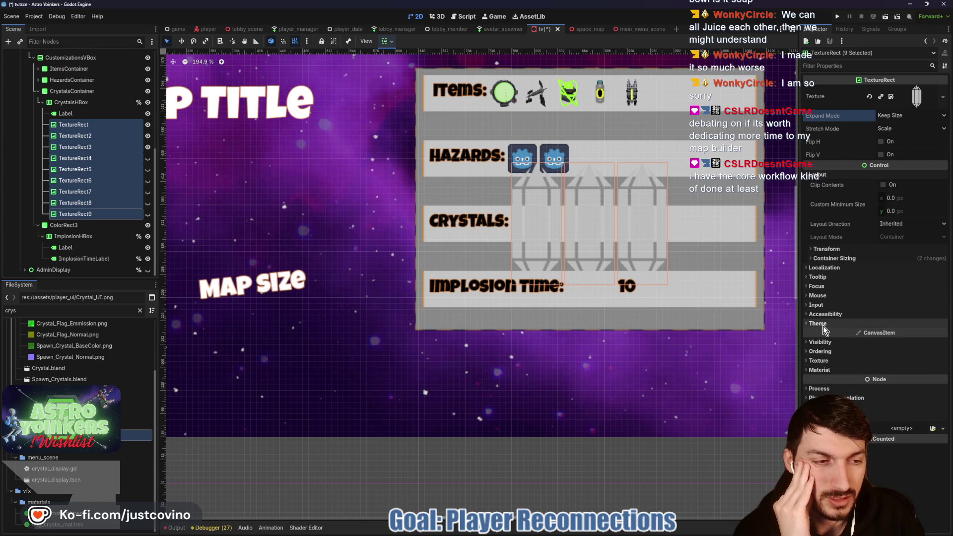
left_click(827, 249)
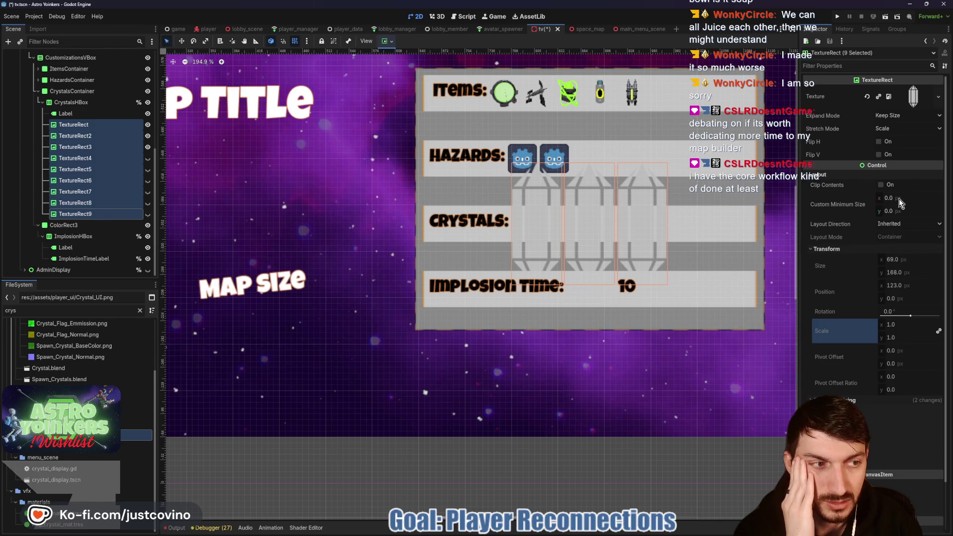
Step: Set the TextureRects' Expand Mode to Ignore Size and custom minimum size to 20 × 40
left_click(889, 117)
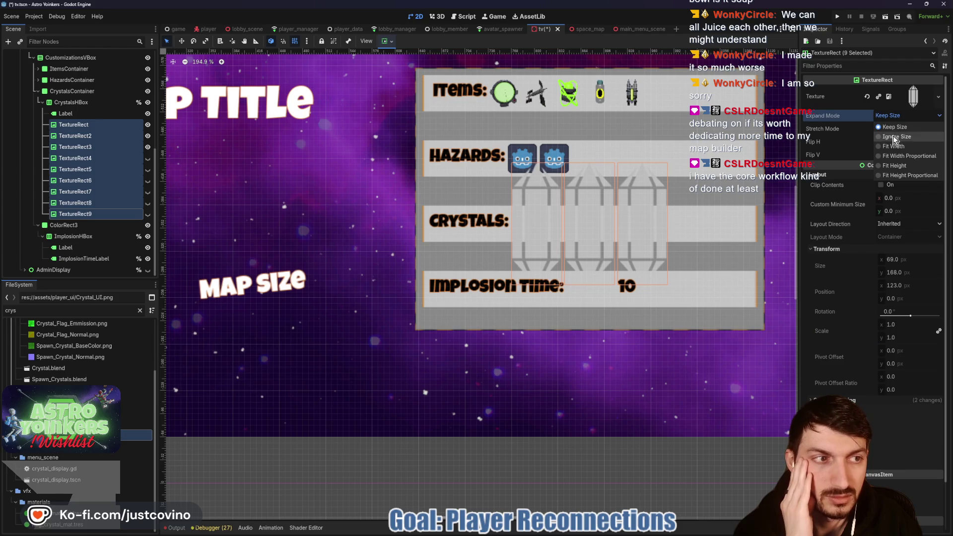
left_click(896, 139)
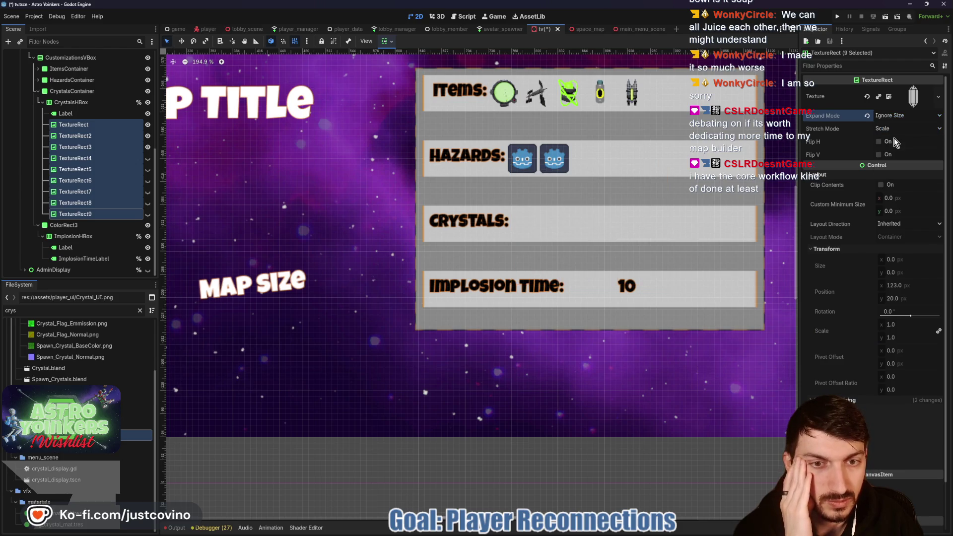
left_click(891, 198)
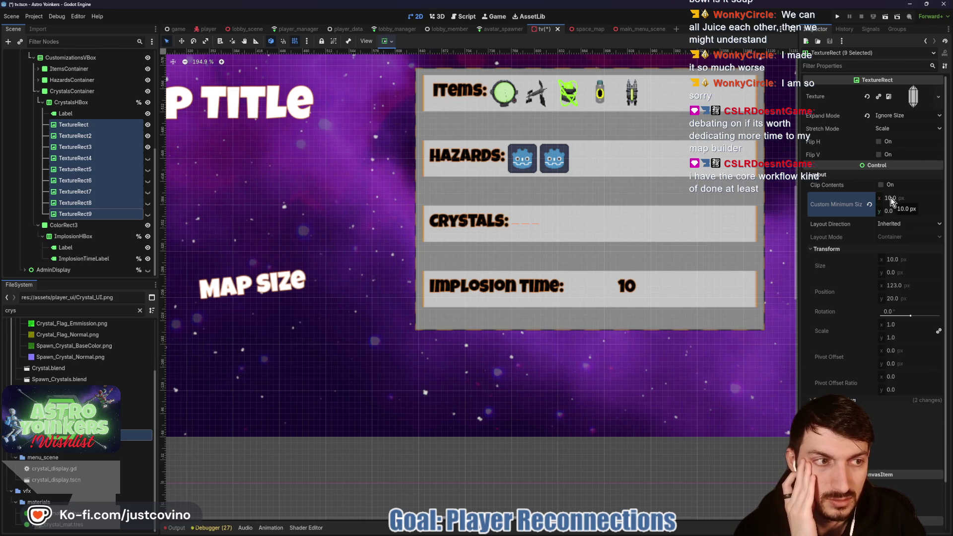
left_click_drag(891, 198, 902, 198)
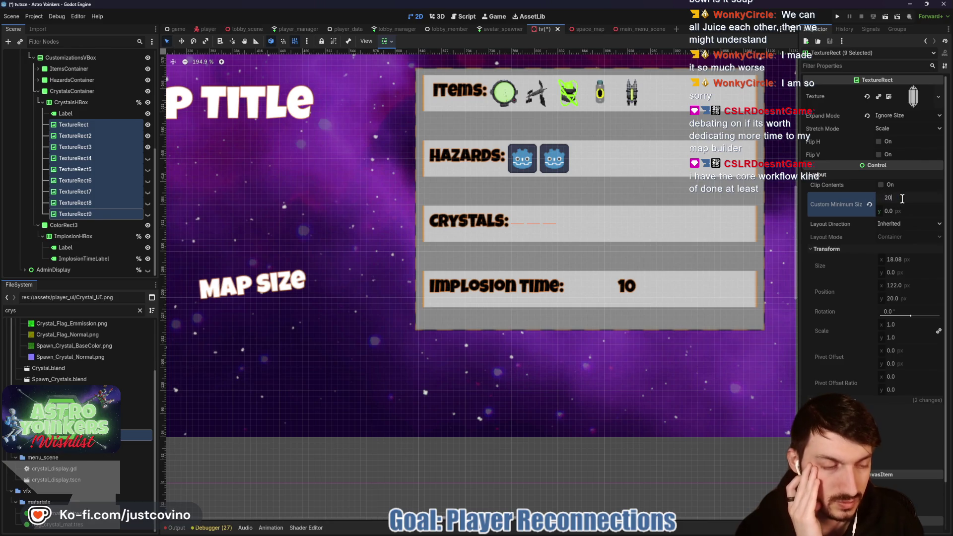
type("10")
key("Return")
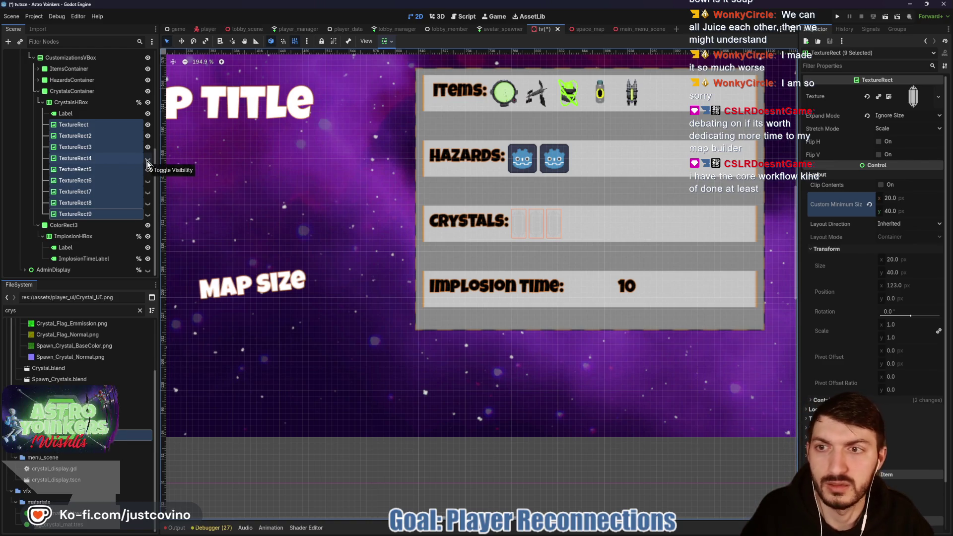
left_click(105, 159)
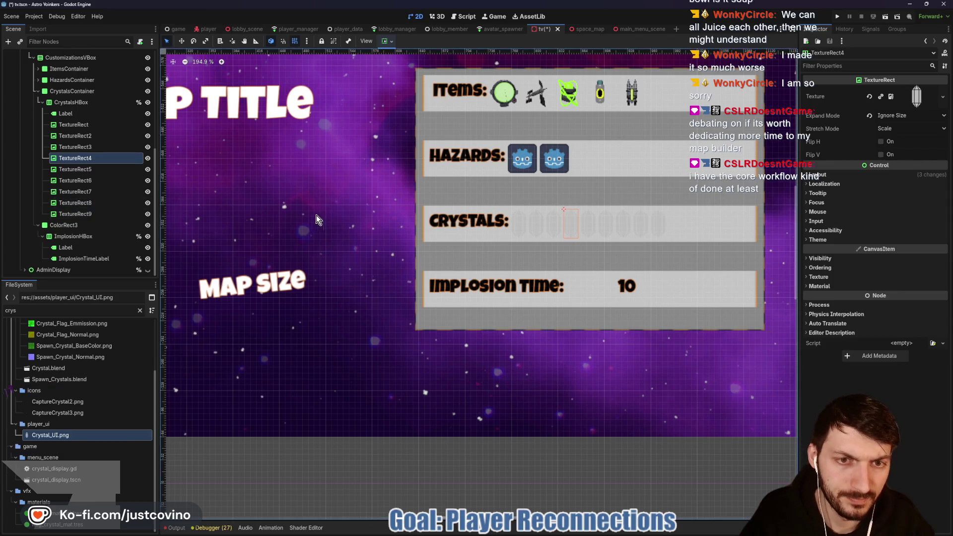
Step: Select TextureRect through TextureRect9 and set their Visibility Modulate colour to bright green
left_click(75, 125)
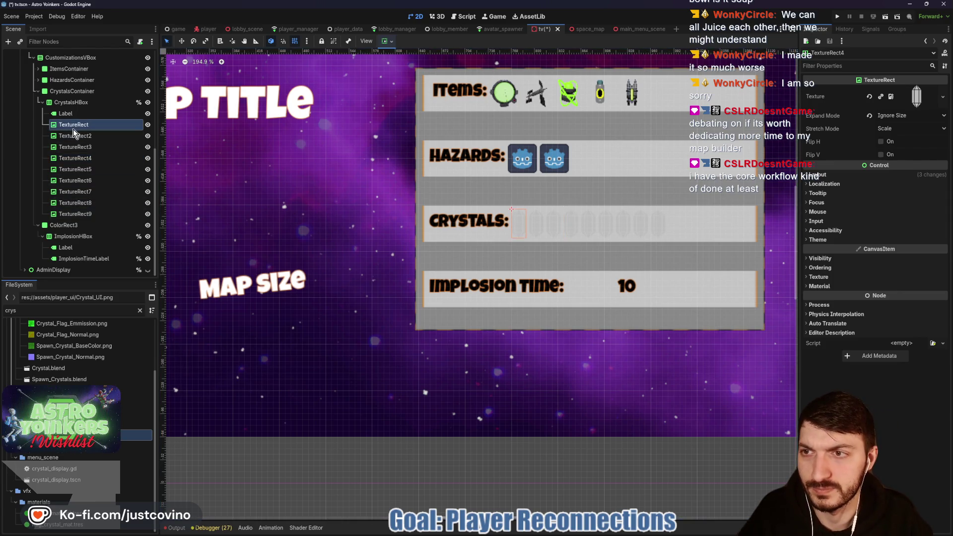
left_click(78, 214, "shift")
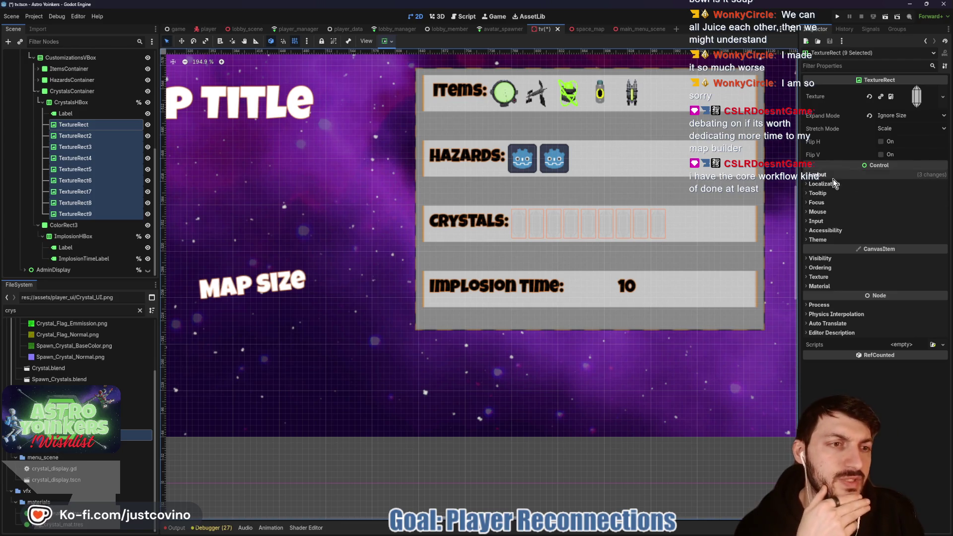
left_click(829, 261)
left_click(906, 282)
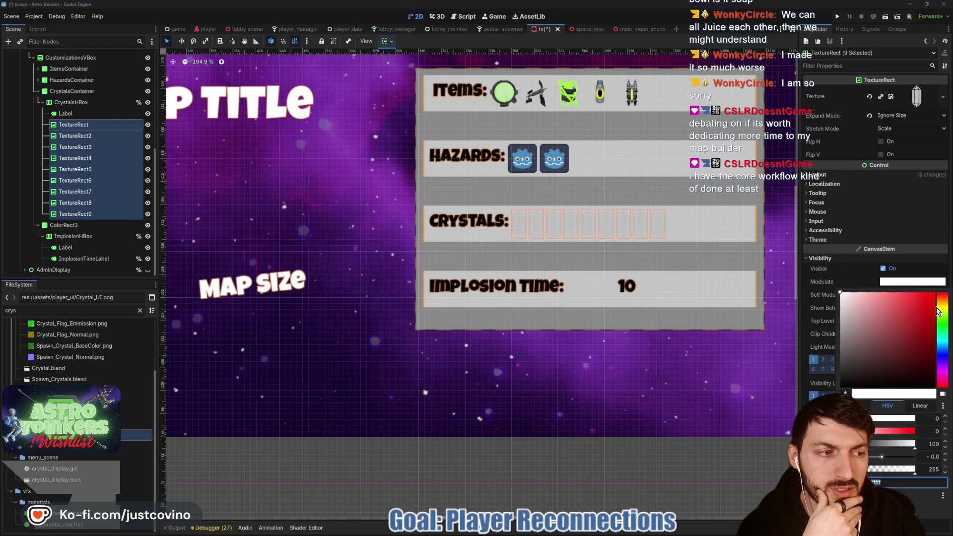
left_click(945, 323)
left_click_drag(906, 308, 921, 303)
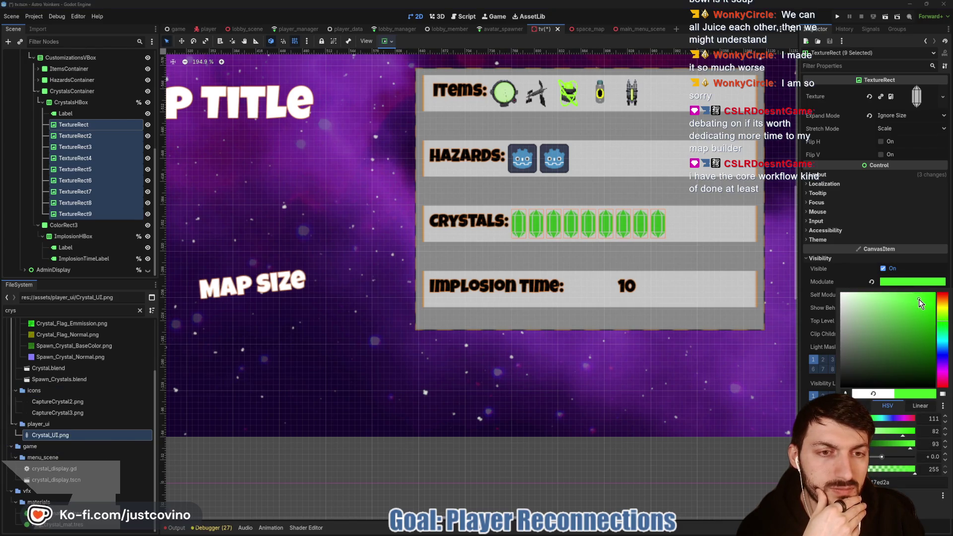
left_click(902, 281)
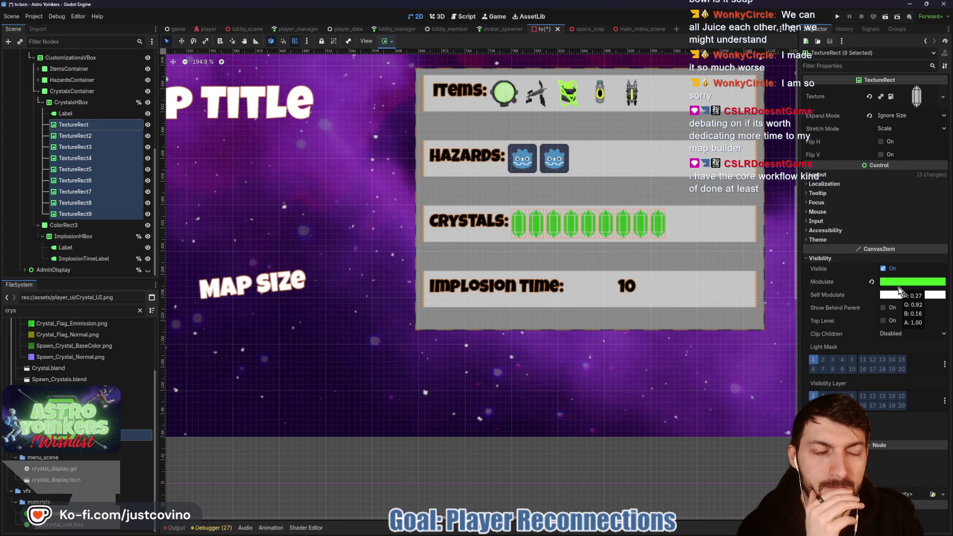